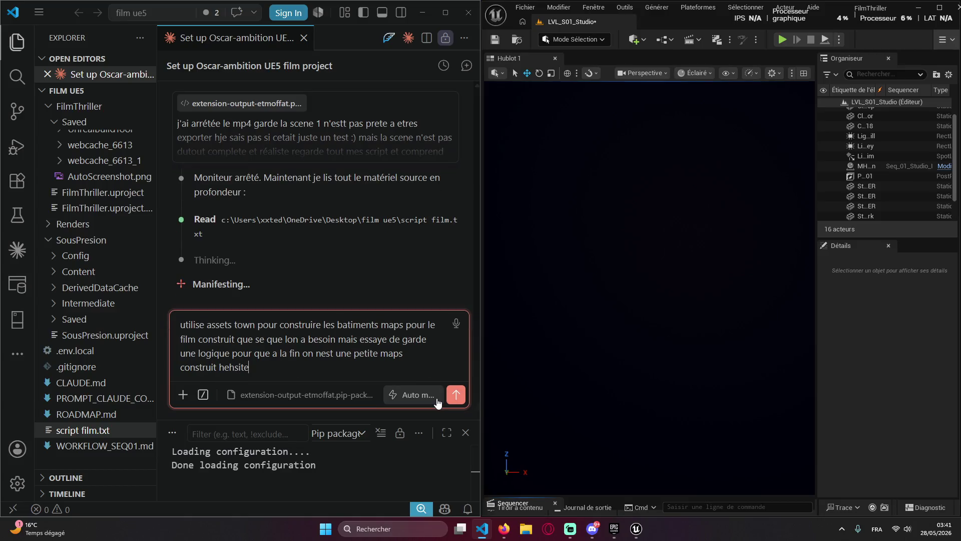
Draft the prompt to use town and marketplace assets for realism without slowing the project, then maximize the editor
{"action": "type", "text": " pas a"}
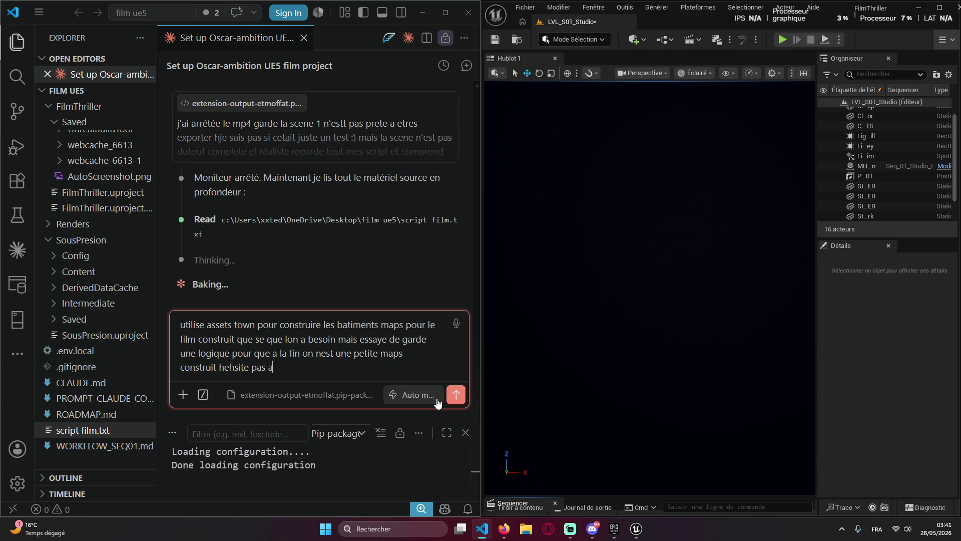
{"action": "type", "text": " te servir su"}
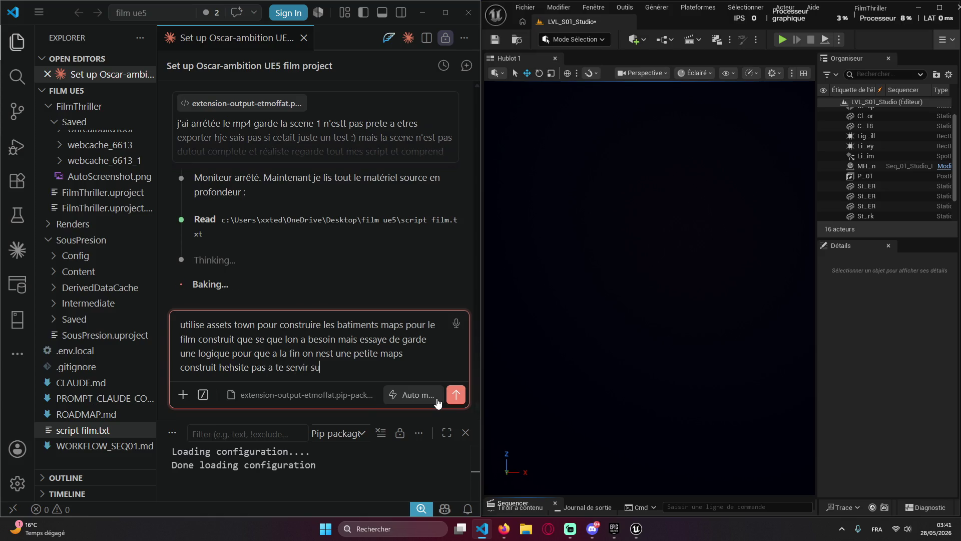
{"action": "type", "text": "etplace en addonspoiu"}
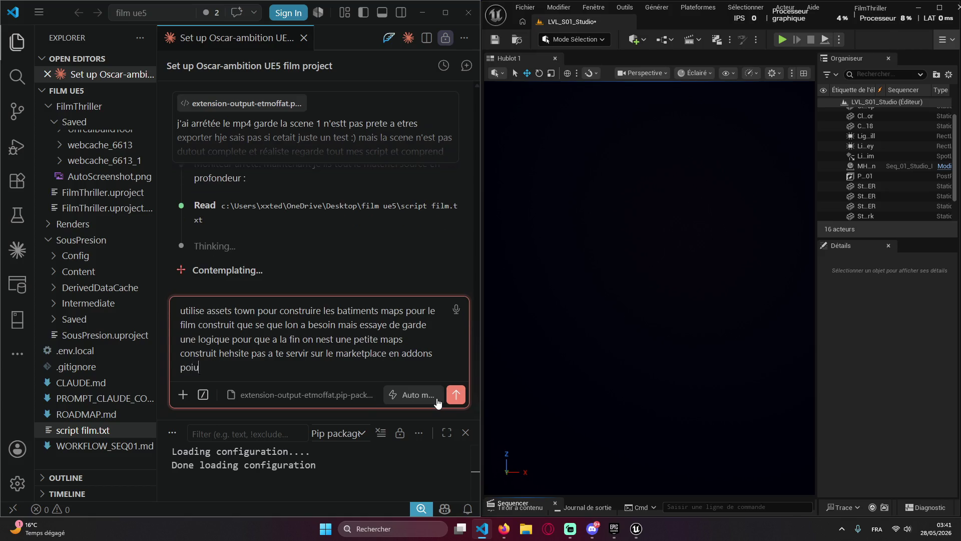
{"action": "key", "text": "BackSpace"}
{"action": "type", "text": "ur gonflet le réalis"}
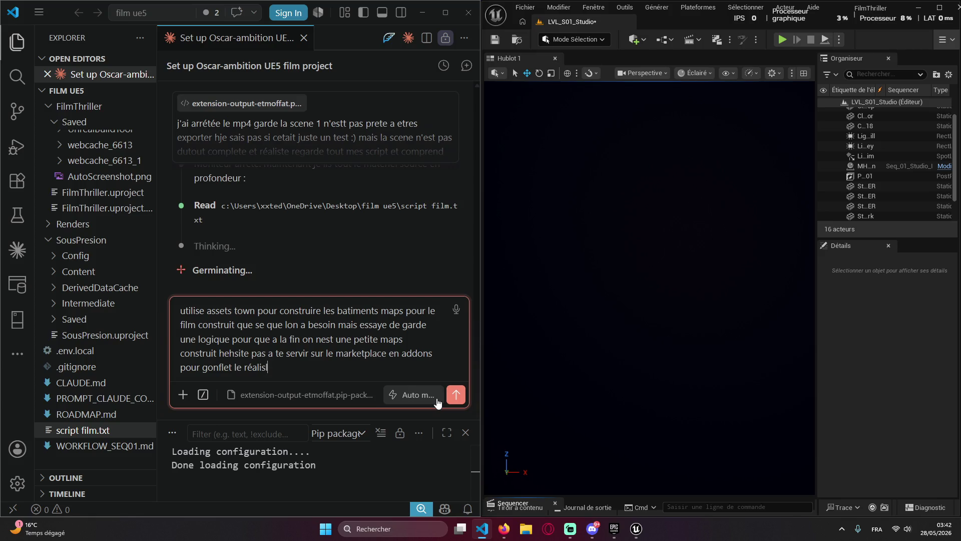
{"action": "key", "text": "BackSpace"}
{"action": "type", "text": "me "}
{"action": "type", "text": "qul"}
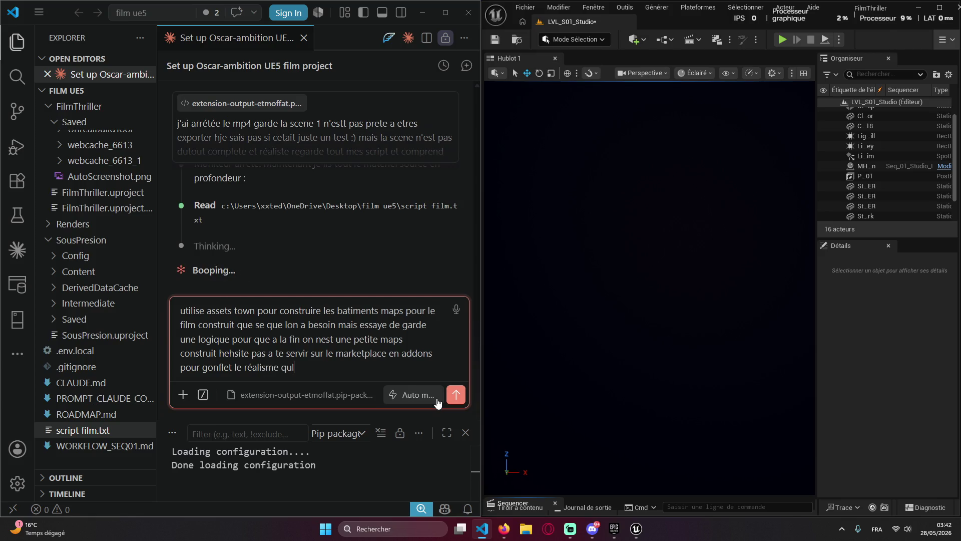
{"action": "type", "text": "liutée et détail"}
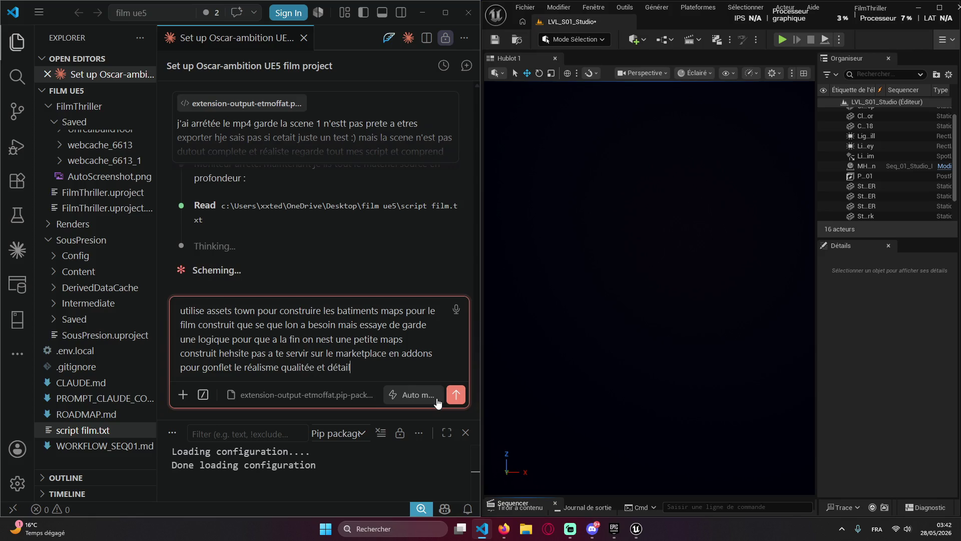
{"action": "type", "text": "us poussée d"}
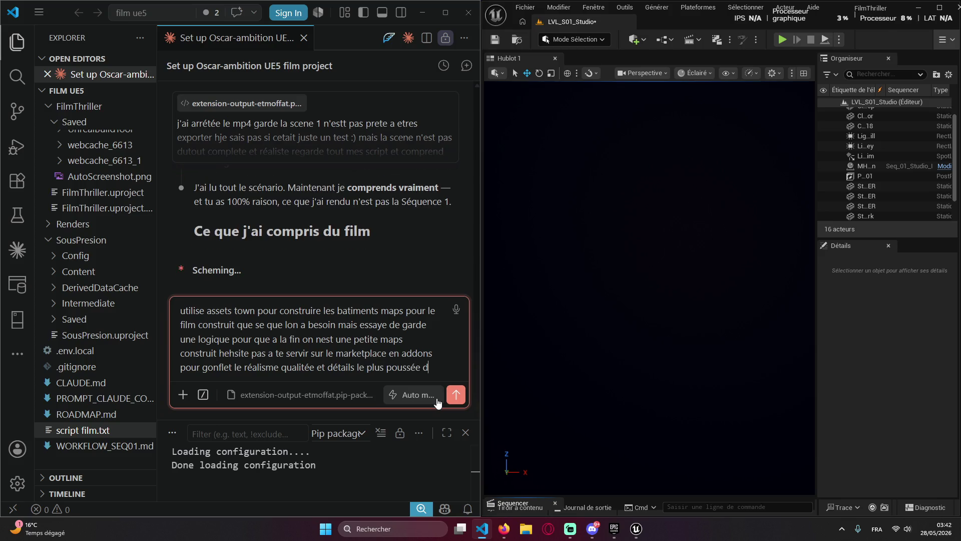
{"action": "key", "text": "BackSpace"}
{"action": "type", "text": "sabns que sa nous ralent"}
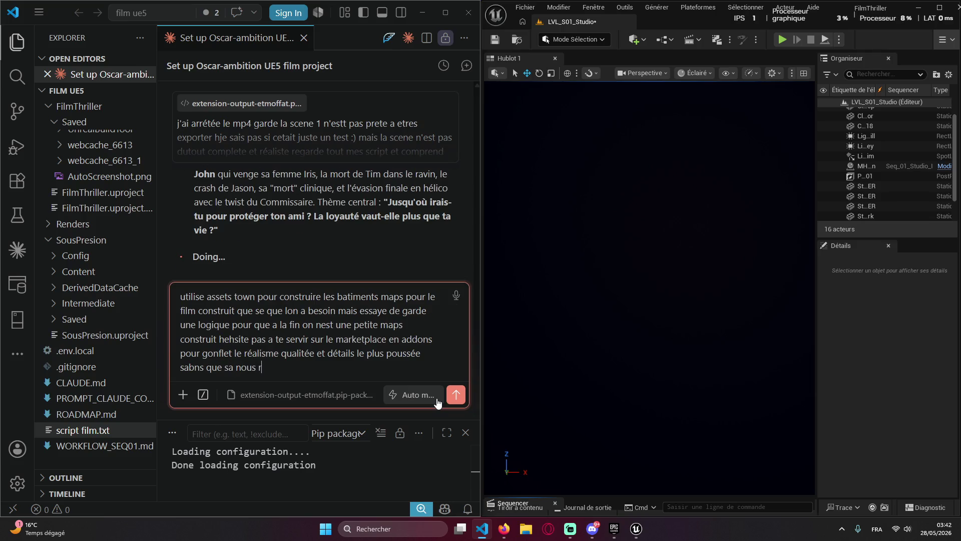
{"action": "type", "text": "ise trop"}
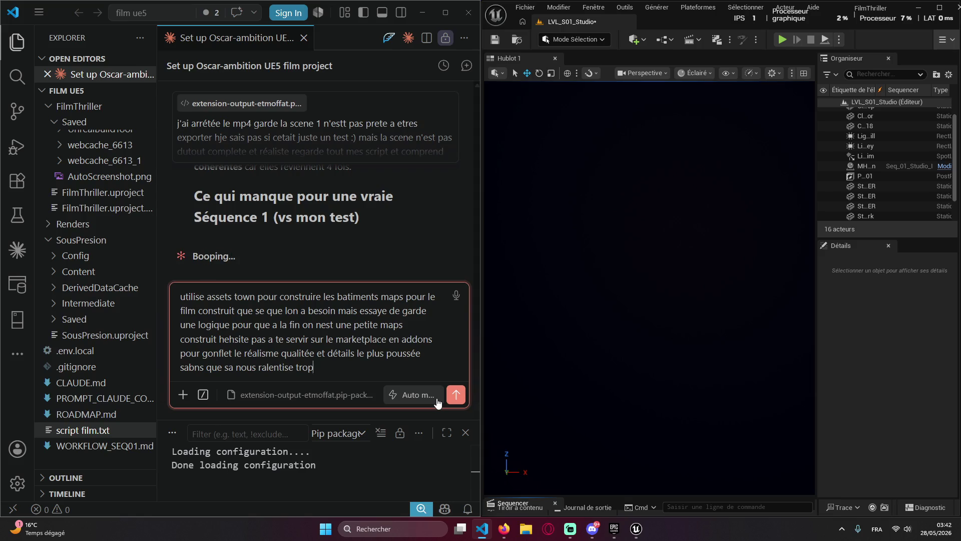
{"action": "type", "text": " sur le proje"}
{"action": "type", "text": ":à"}
{"action": "type", "text": ")"}
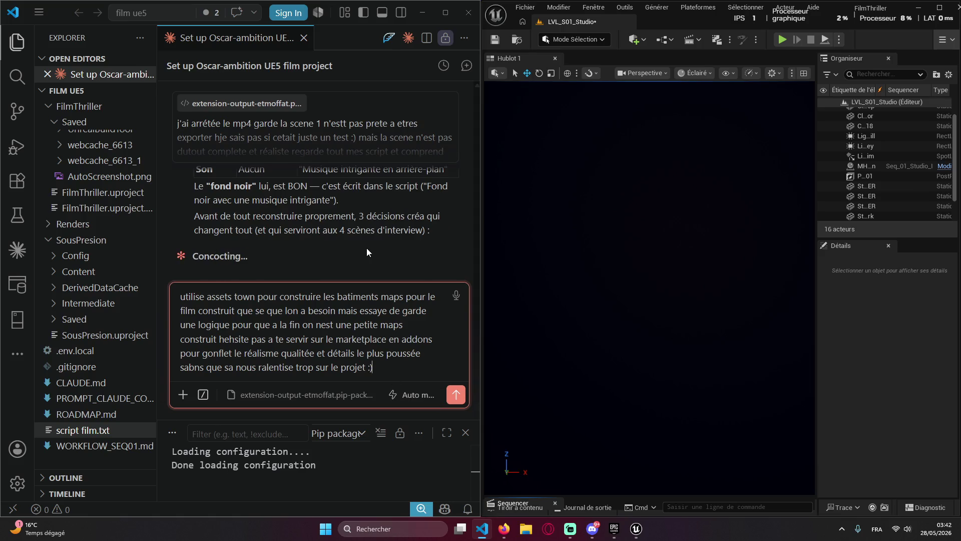
{"action": "scroll", "coordinate": [360, 226], "scroll_direction": "up", "scroll_amount": 10}
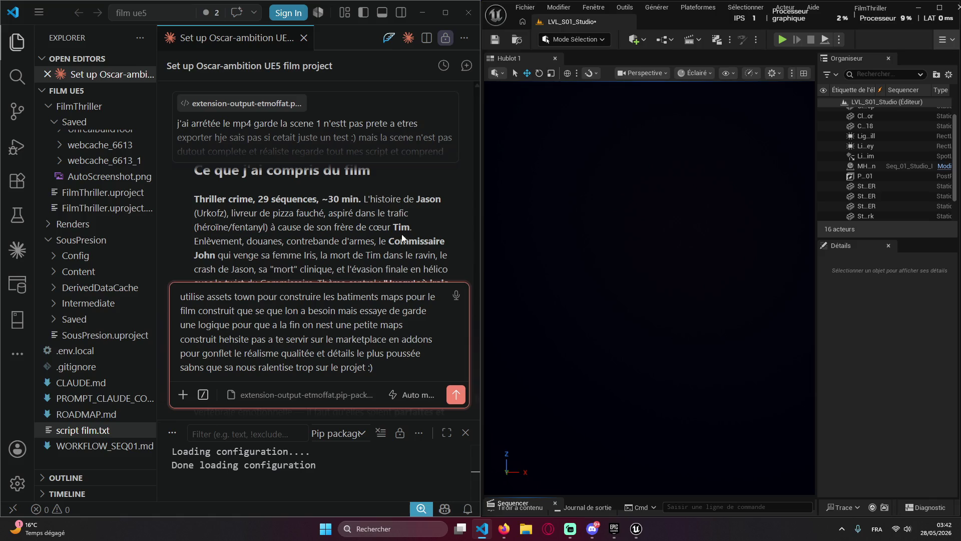
{"action": "left_click", "coordinate": [439, 20]}
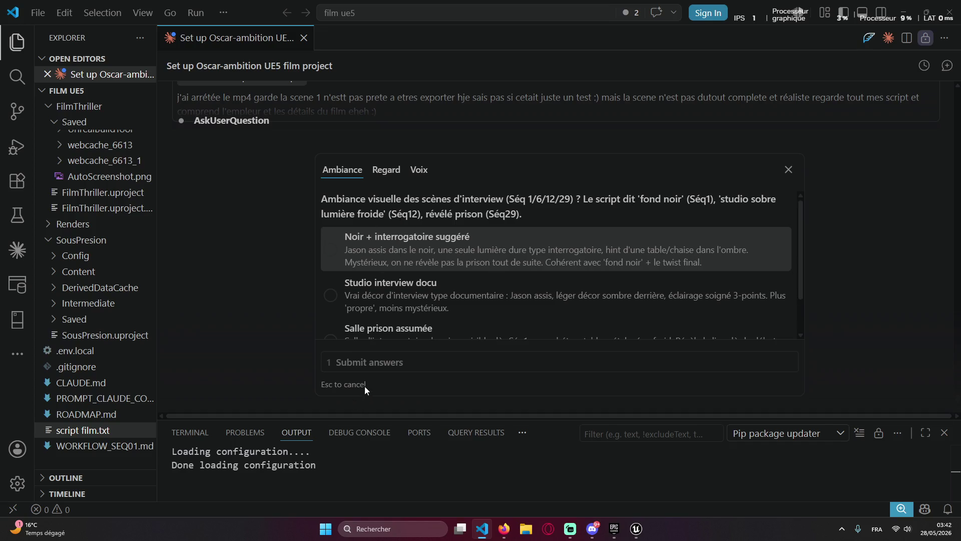
Scroll through Claude's ambiance question to review the three interview-setting options
{"action": "scroll", "coordinate": [441, 254], "scroll_direction": "down", "scroll_amount": 2}
{"action": "scroll", "coordinate": [430, 252], "scroll_direction": "up", "scroll_amount": 2}
{"action": "scroll", "coordinate": [476, 253], "scroll_direction": "down", "scroll_amount": 1}
{"action": "scroll", "coordinate": [476, 253], "scroll_direction": "down", "scroll_amount": 1}
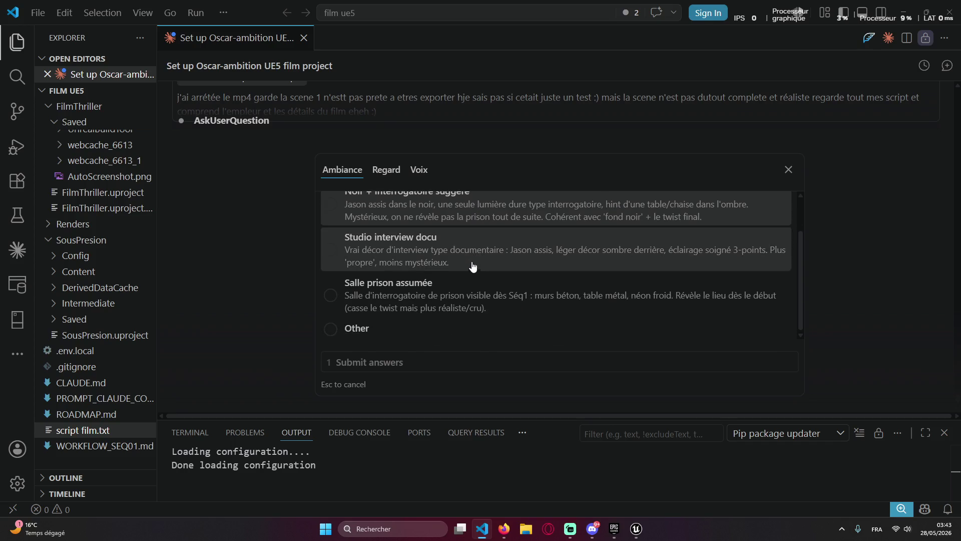
{"action": "scroll", "coordinate": [459, 300], "scroll_direction": "up", "scroll_amount": 1}
{"action": "scroll", "coordinate": [459, 301], "scroll_direction": "down", "scroll_amount": 1}
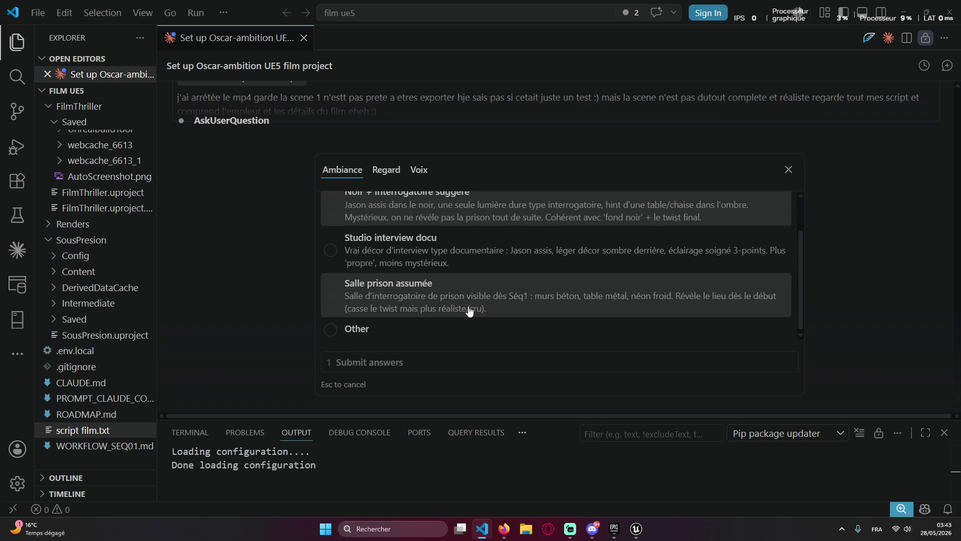
{"action": "scroll", "coordinate": [470, 311], "scroll_direction": "up", "scroll_amount": 3}
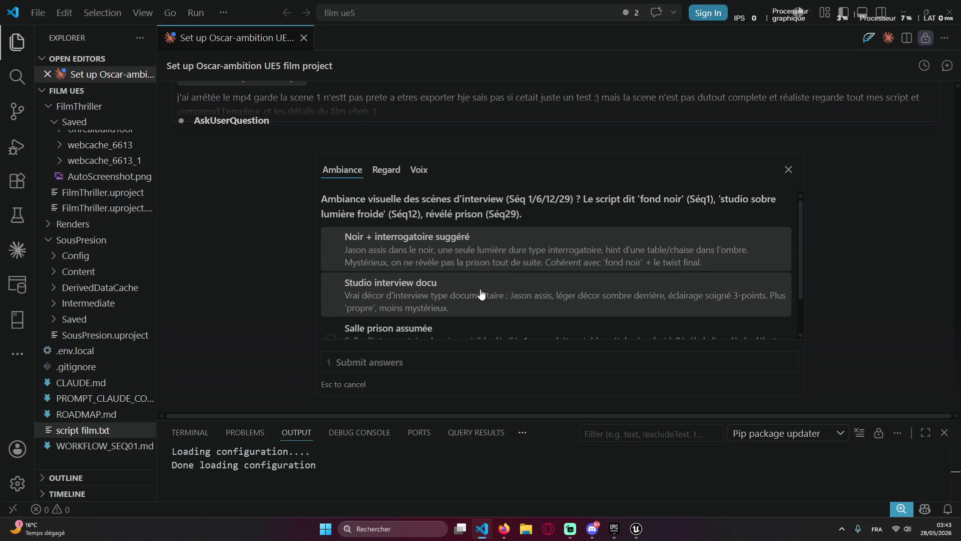
Choose the documentary interview studio ambiance and have Jason look toward the off-camera journalist
{"action": "left_click", "coordinate": [434, 287]}
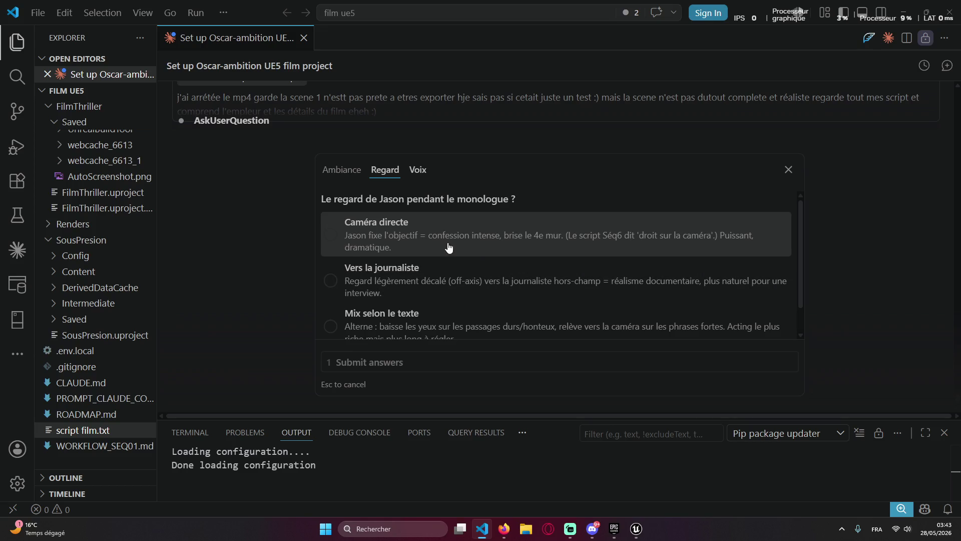
{"action": "scroll", "coordinate": [431, 249], "scroll_direction": "down", "scroll_amount": 1}
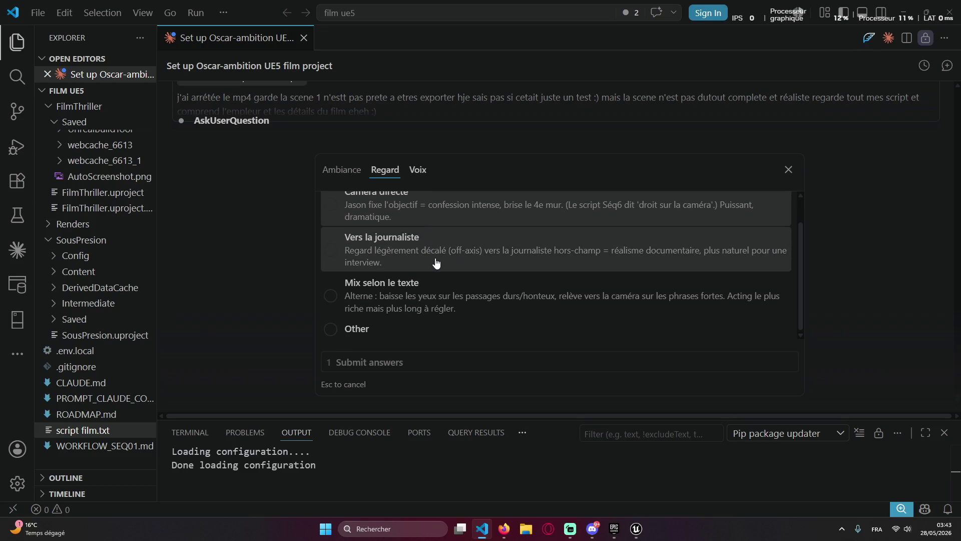
{"action": "left_click", "coordinate": [435, 262]}
{"action": "scroll", "coordinate": [433, 258], "scroll_direction": "up", "scroll_amount": 1}
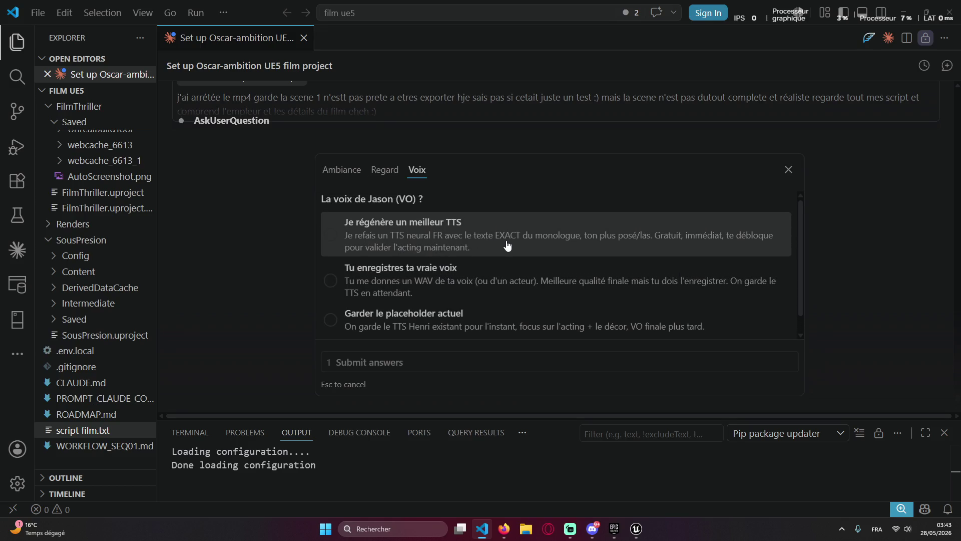
Pick 'Je régénère un meilleur TTS', submit the answers, and begin the reply 'utilise ca en + dans'
{"action": "left_click", "coordinate": [478, 250]}
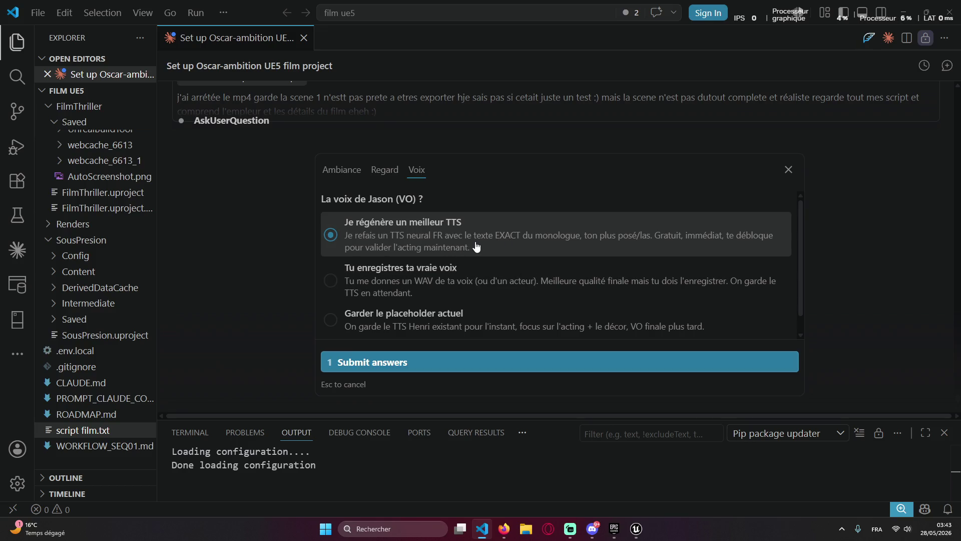
{"action": "left_click", "coordinate": [371, 368]}
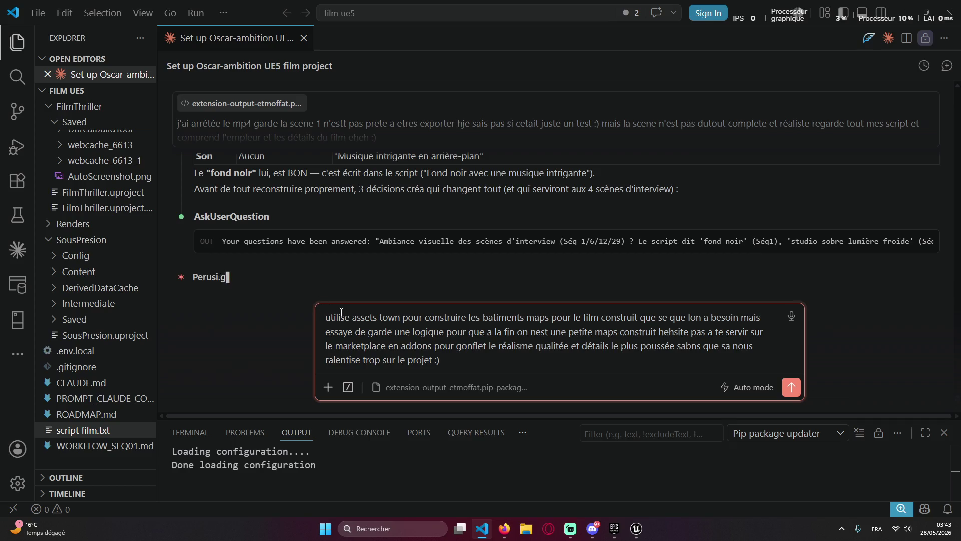
{"action": "type", "text": "utilise ca en + "}
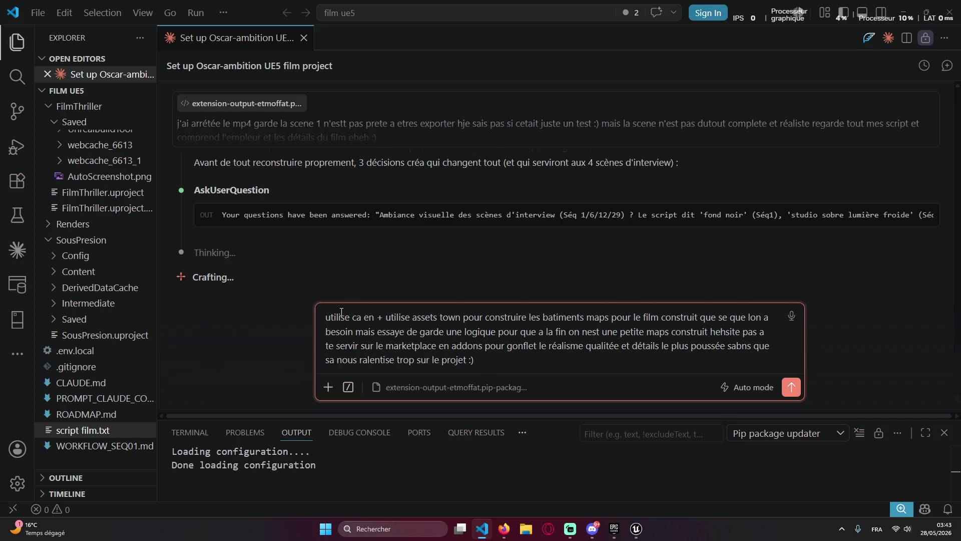
{"action": "type", "text": "dans"}
Reword the reply to 'utilise ca en + comme INFO pour la construction des props :)' and send it
{"action": "key", "text": "ctrl+z"}
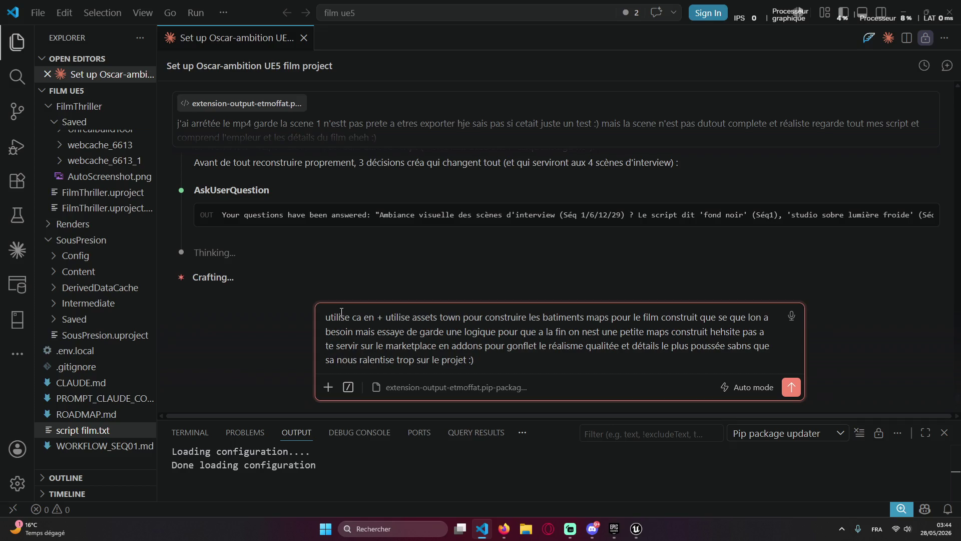
{"action": "type", "text": "comme "}
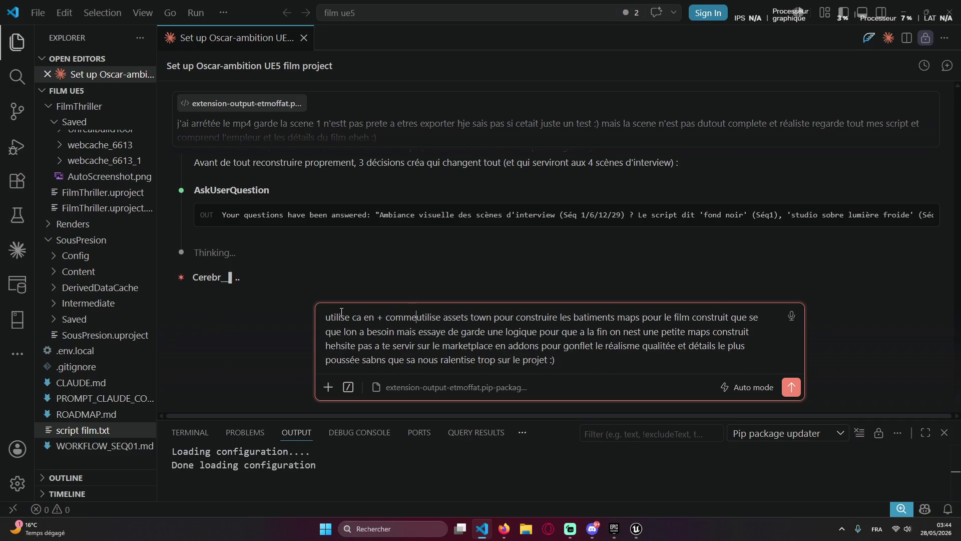
{"action": "type", "text": "INFO pour "}
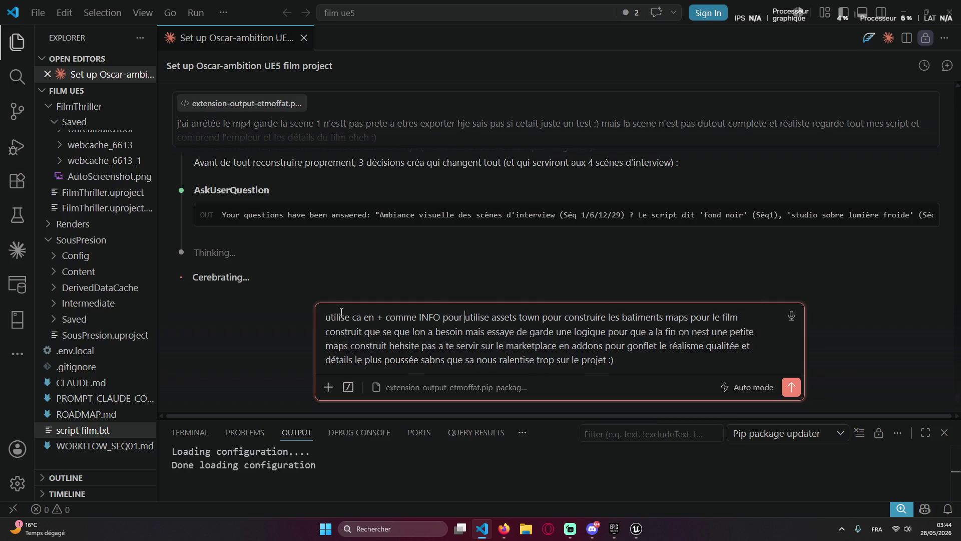
{"action": "type", "text": "la m"}
{"action": "key", "text": "BackSpace"}
{"action": "type", "text": "constructio"}
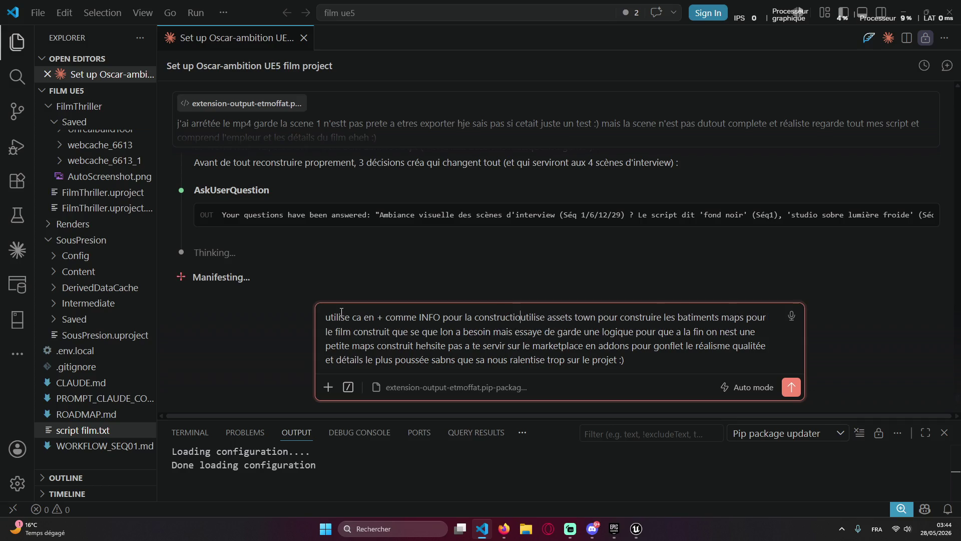
{"action": "type", "text": "n des props :) :"}
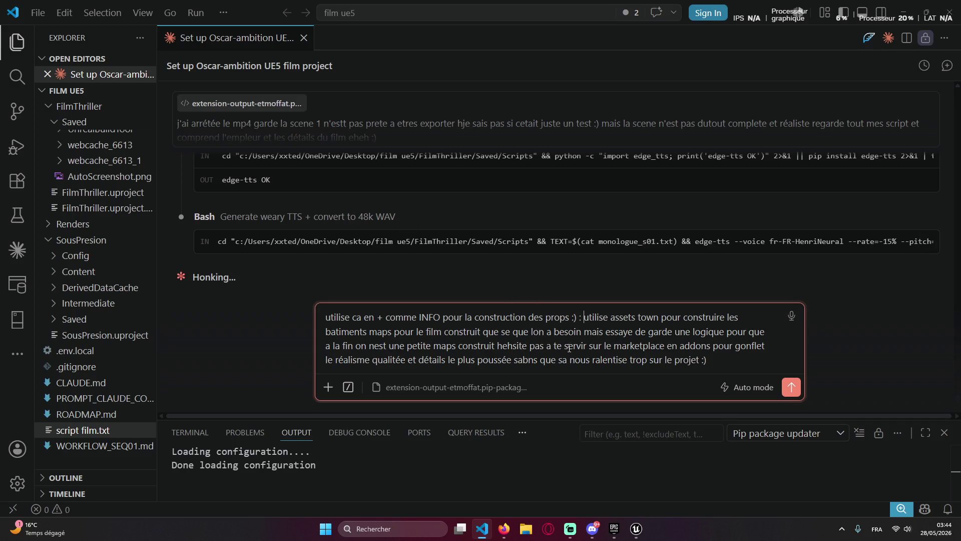
{"action": "key", "text": "Return"}
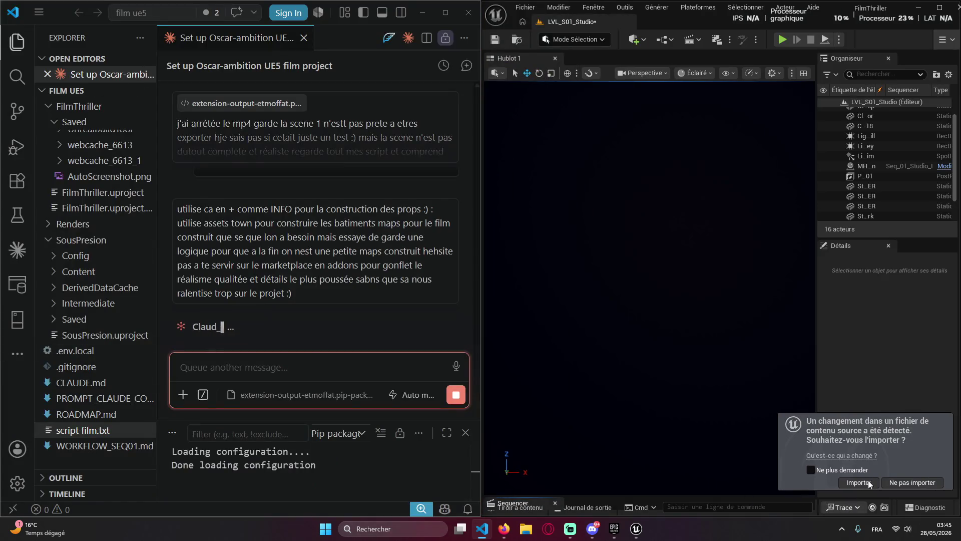
Accept reimporting the changed source file in Unreal and return focus to the Claude chat
{"action": "left_click", "coordinate": [858, 482]}
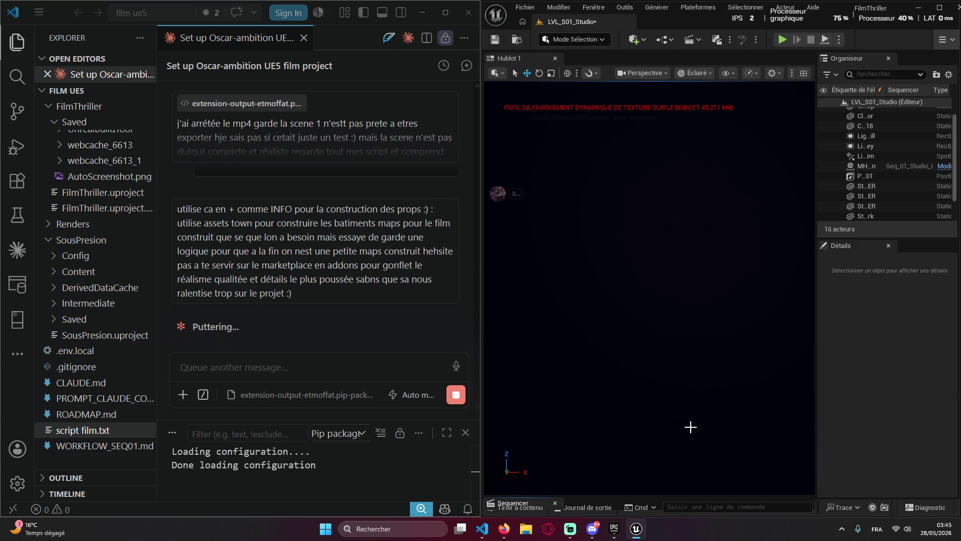
{"action": "left_click", "coordinate": [317, 364]}
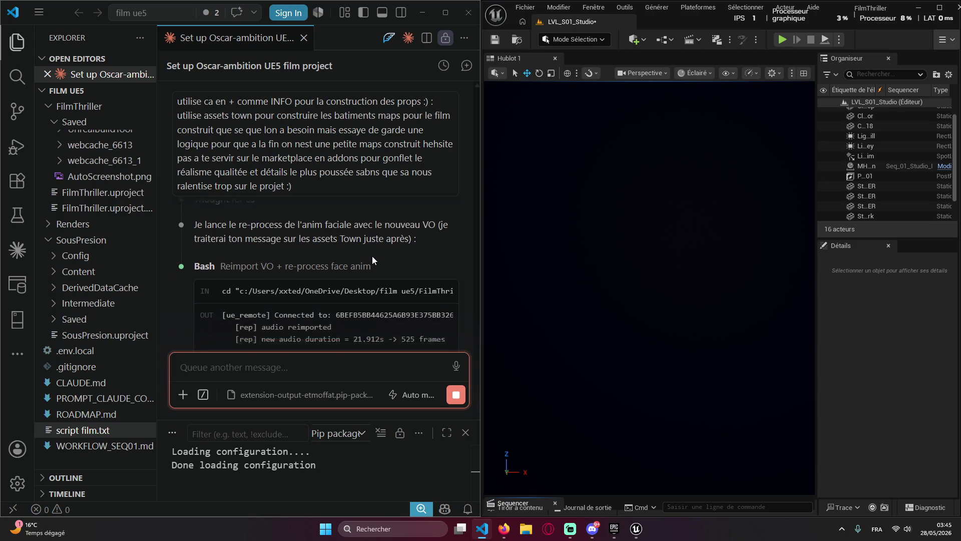
{"action": "scroll", "coordinate": [360, 263], "scroll_direction": "up", "scroll_amount": 3}
{"action": "scroll", "coordinate": [359, 264], "scroll_direction": "down", "scroll_amount": 3}
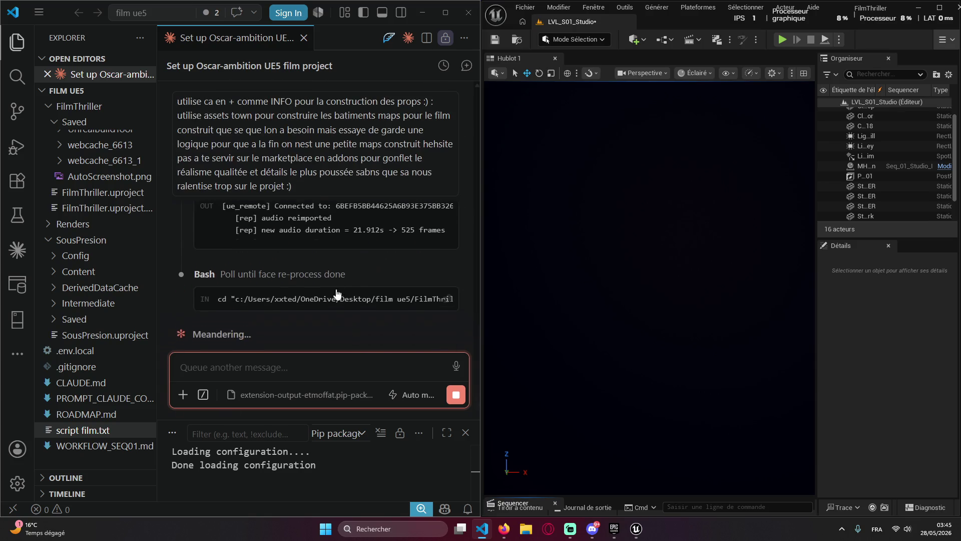
{"action": "left_click", "coordinate": [282, 358]}
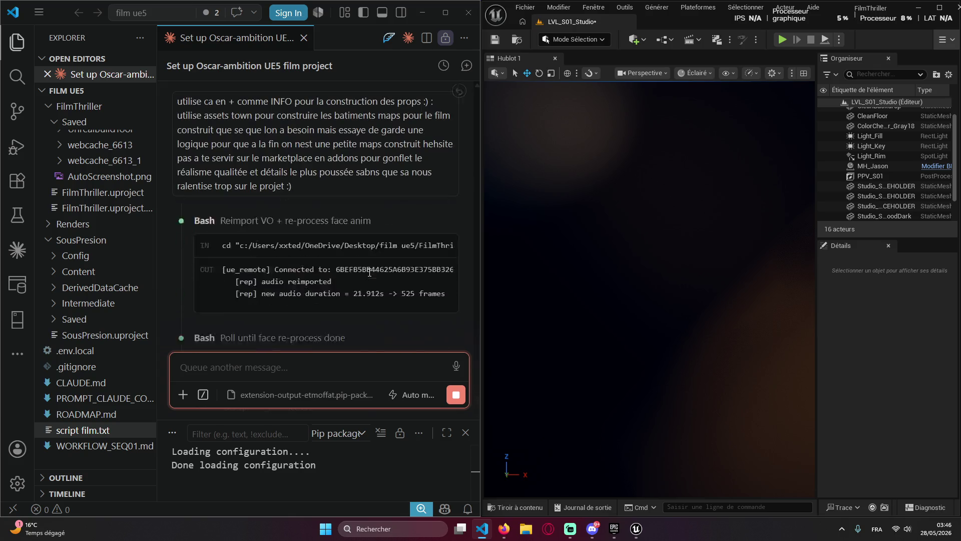
{"action": "right_click", "coordinate": [333, 316]}
{"action": "left_click", "coordinate": [276, 335]}
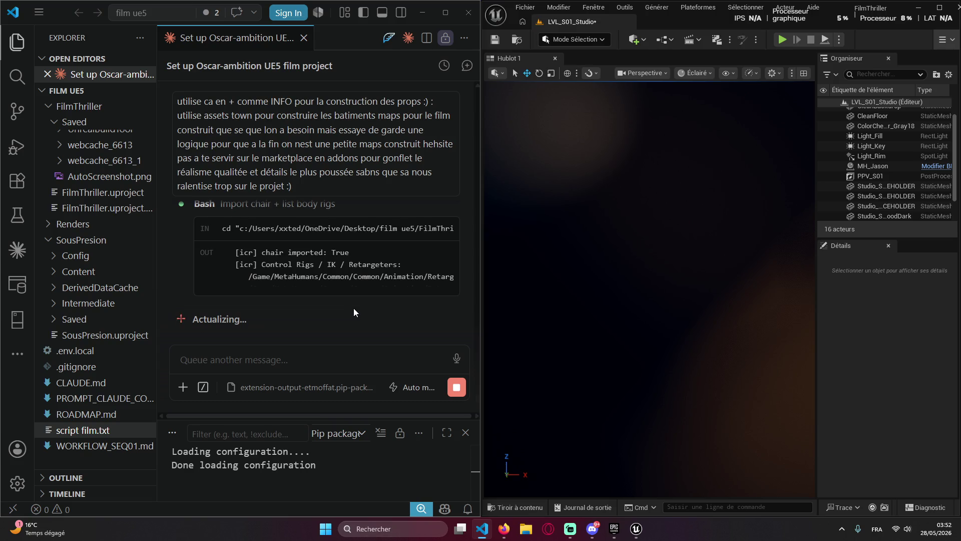
{"action": "scroll", "coordinate": [352, 282], "scroll_direction": "up", "scroll_amount": 3}
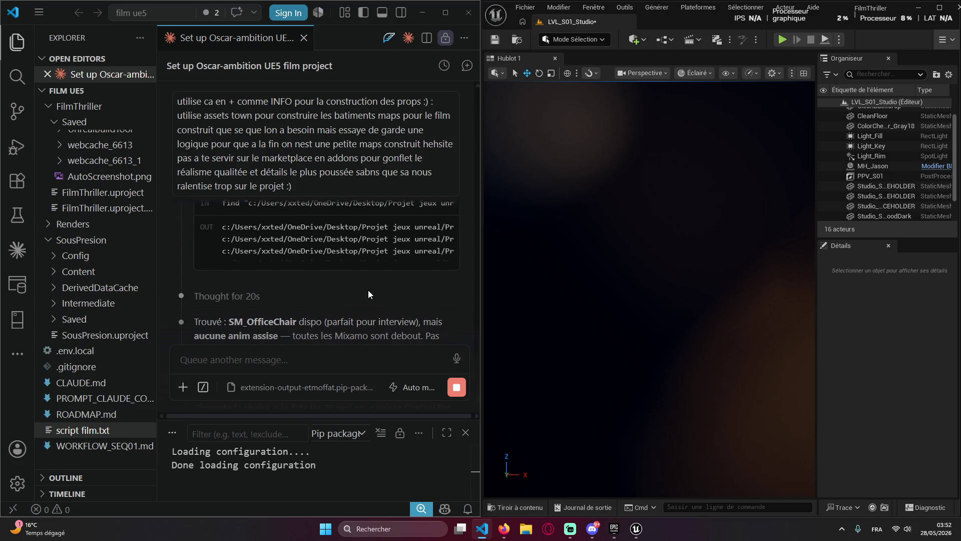
{"action": "scroll", "coordinate": [381, 287], "scroll_direction": "down", "scroll_amount": 3}
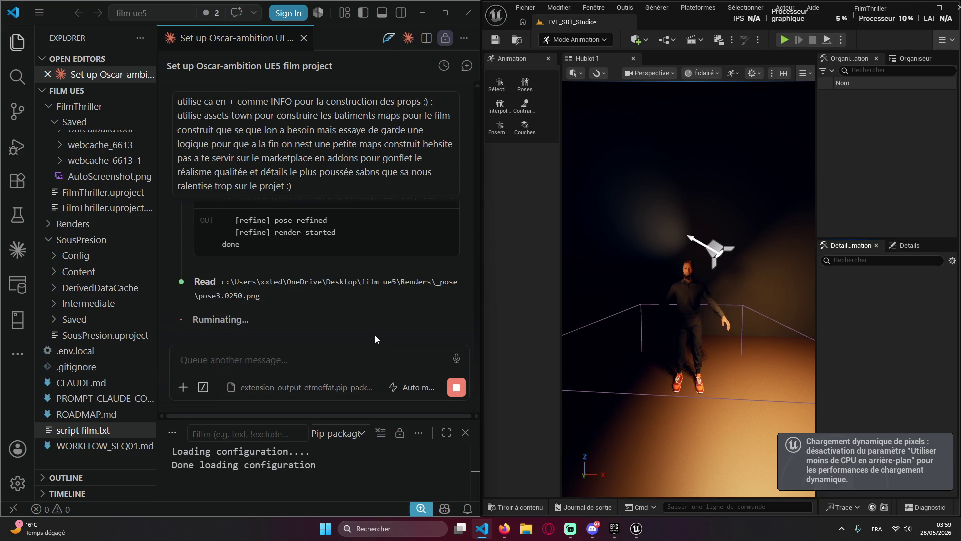
Scroll through Claude's Sequence 1 report down to its pose, mood and framing question
{"action": "scroll", "coordinate": [338, 272], "scroll_direction": "up", "scroll_amount": 2}
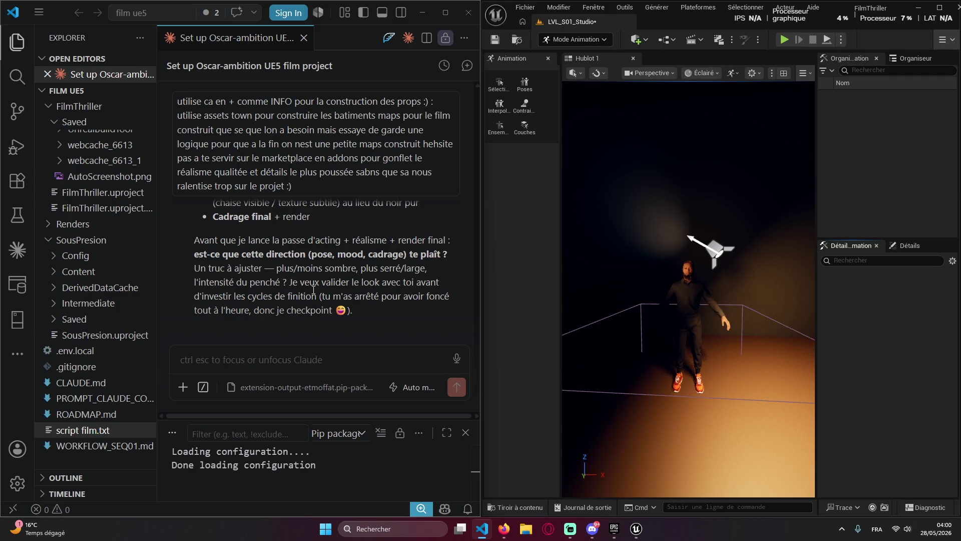
{"action": "scroll", "coordinate": [313, 289], "scroll_direction": "up", "scroll_amount": 10}
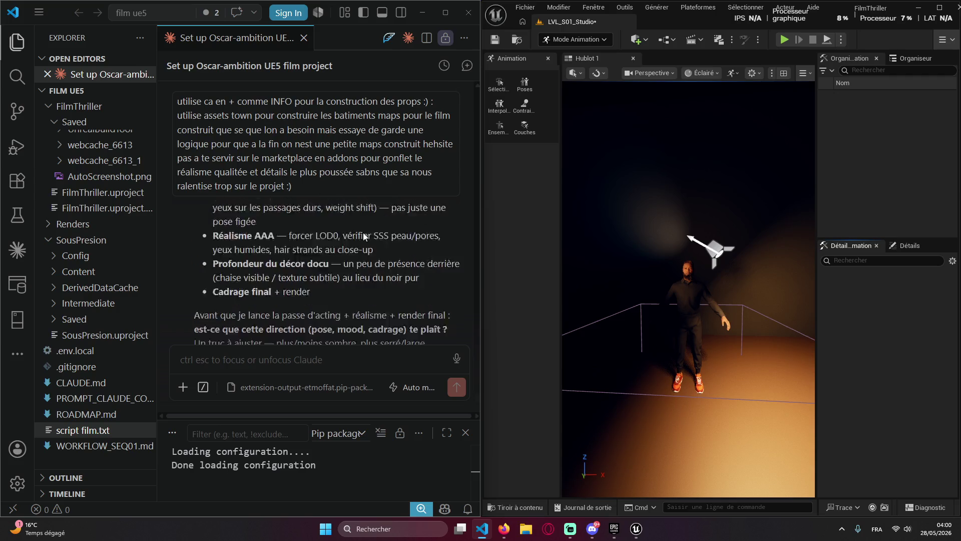
{"action": "scroll", "coordinate": [332, 271], "scroll_direction": "up", "scroll_amount": 5}
{"action": "scroll", "coordinate": [333, 288], "scroll_direction": "down", "scroll_amount": 3}
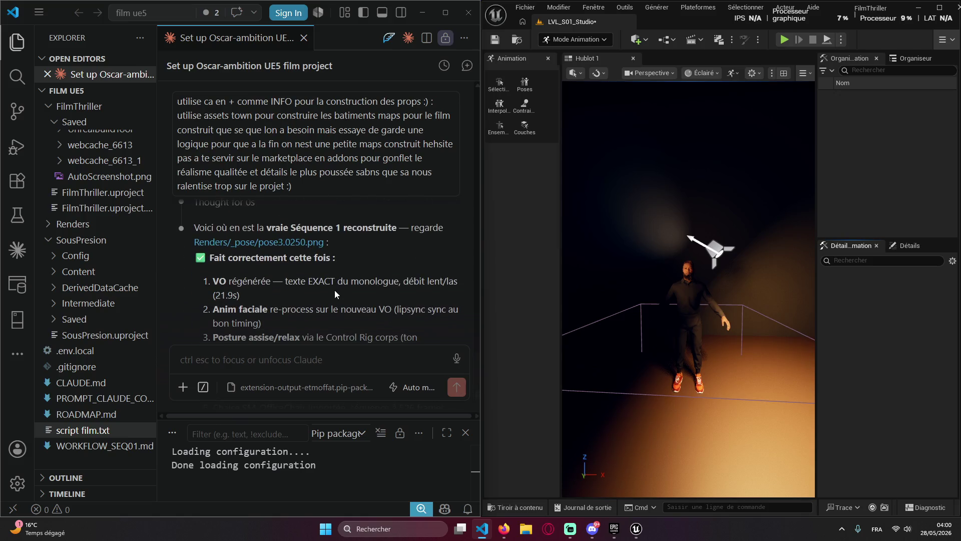
{"action": "scroll", "coordinate": [358, 268], "scroll_direction": "up", "scroll_amount": 5}
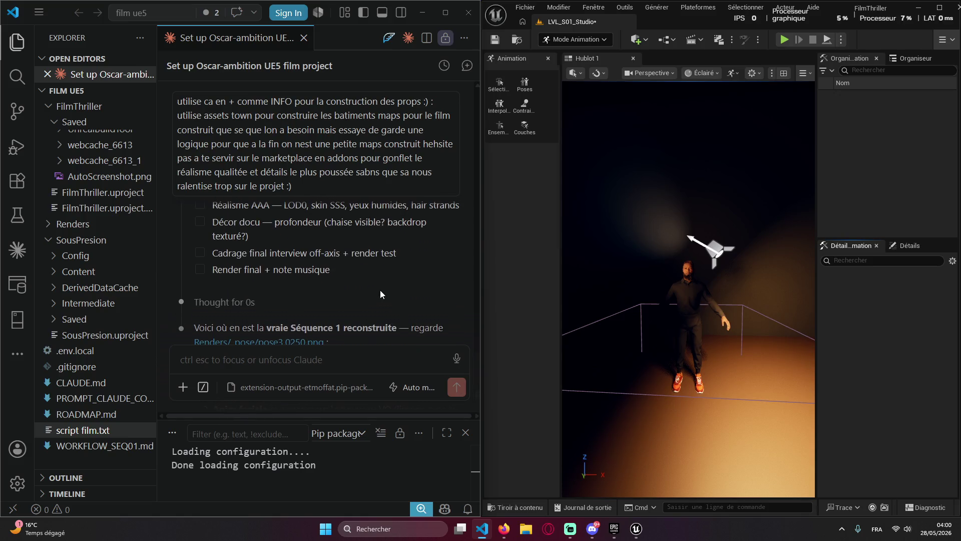
{"action": "scroll", "coordinate": [384, 292], "scroll_direction": "down", "scroll_amount": 2}
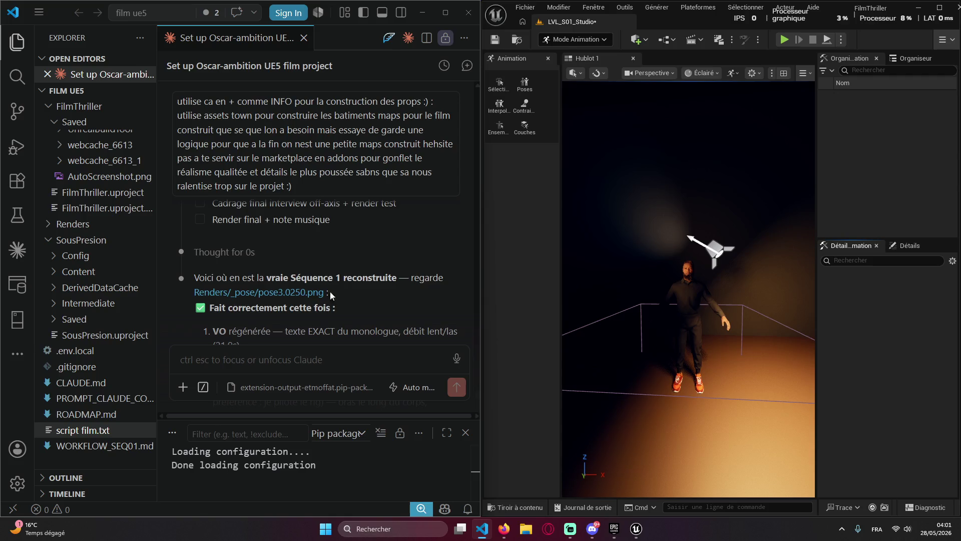
{"action": "scroll", "coordinate": [332, 288], "scroll_direction": "down", "scroll_amount": 2}
{"action": "scroll", "coordinate": [301, 265], "scroll_direction": "down", "scroll_amount": 6}
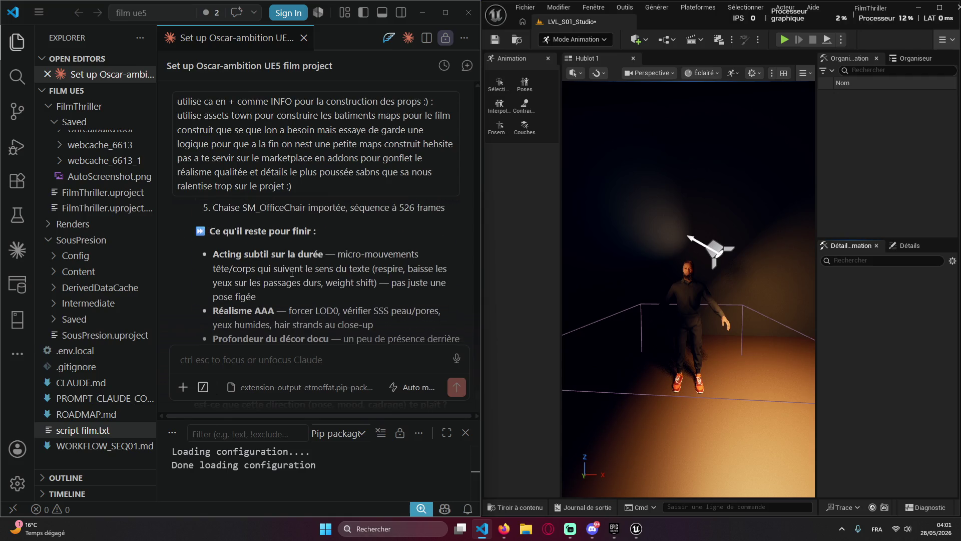
{"action": "scroll", "coordinate": [292, 273], "scroll_direction": "down", "scroll_amount": 6}
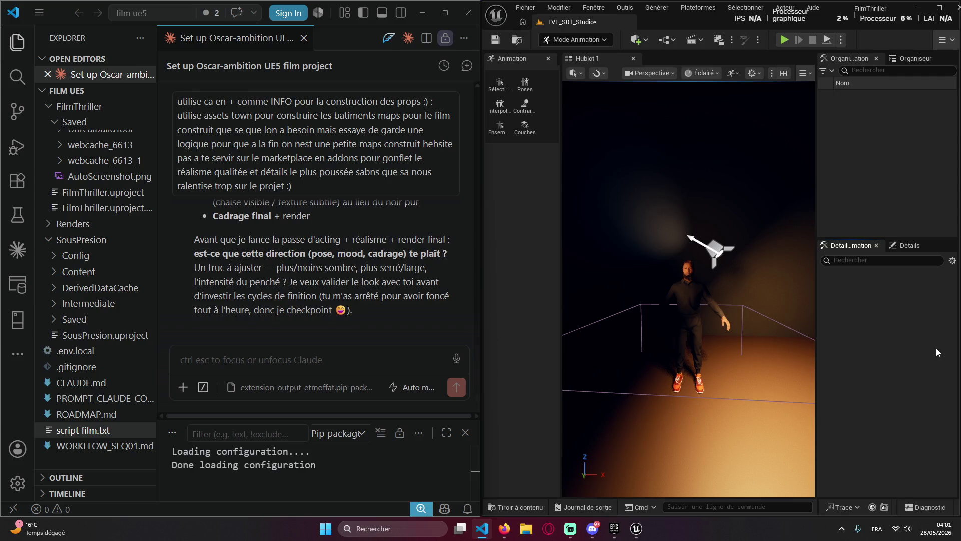
Inspect the posed character in the Unreal viewport, then place the cursor in the chat input
{"action": "left_click", "coordinate": [746, 342]}
{"action": "scroll", "coordinate": [741, 344], "scroll_direction": "up", "scroll_amount": 5}
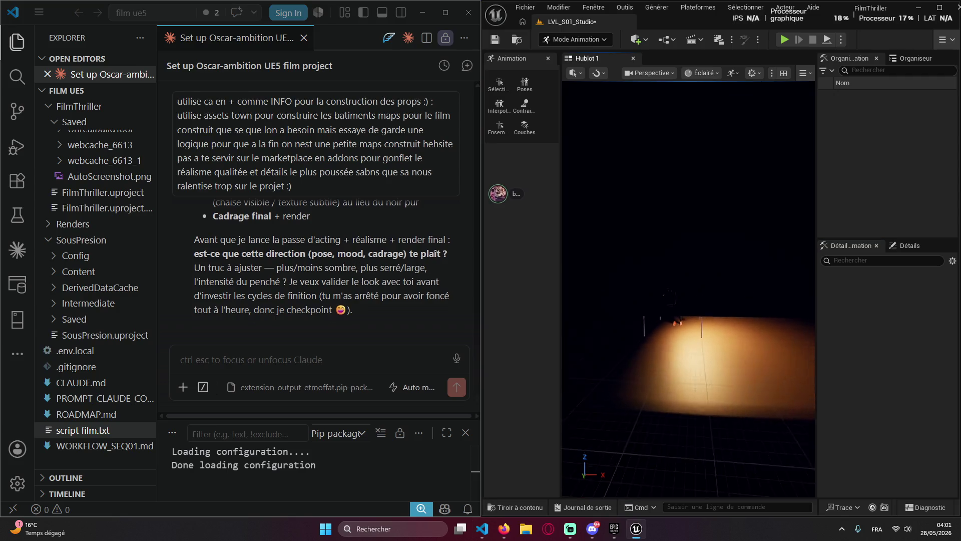
{"action": "scroll", "coordinate": [738, 345], "scroll_direction": "down", "scroll_amount": 5}
{"action": "scroll", "coordinate": [726, 345], "scroll_direction": "up", "scroll_amount": 5}
{"action": "scroll", "coordinate": [713, 344], "scroll_direction": "down", "scroll_amount": 5}
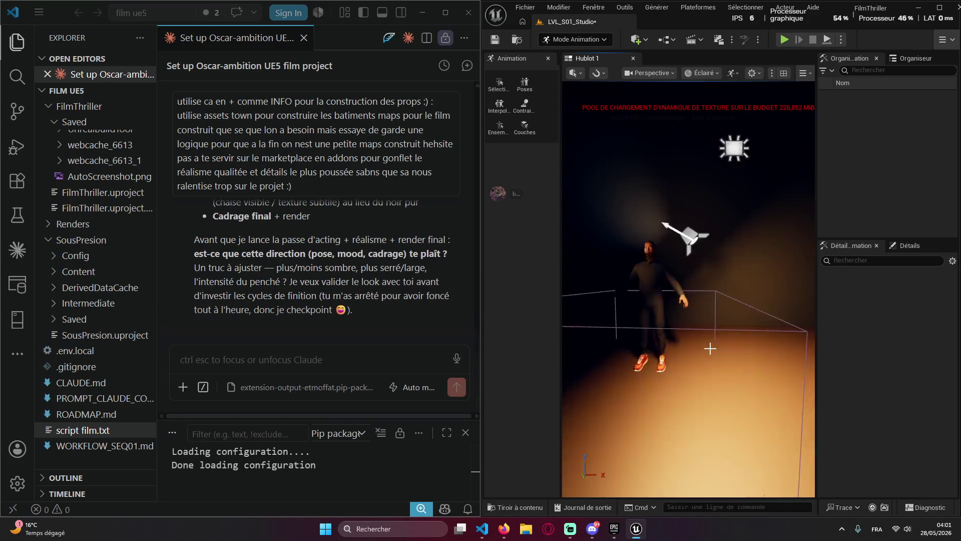
{"action": "scroll", "coordinate": [713, 344], "scroll_direction": "up", "scroll_amount": 5}
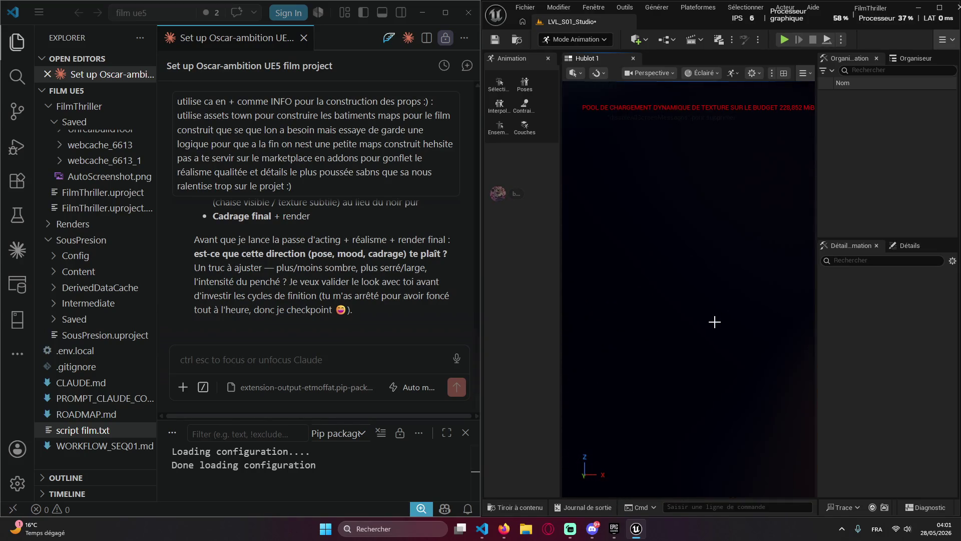
{"action": "scroll", "coordinate": [721, 322], "scroll_direction": "down", "scroll_amount": 5}
{"action": "left_click", "coordinate": [250, 366]}
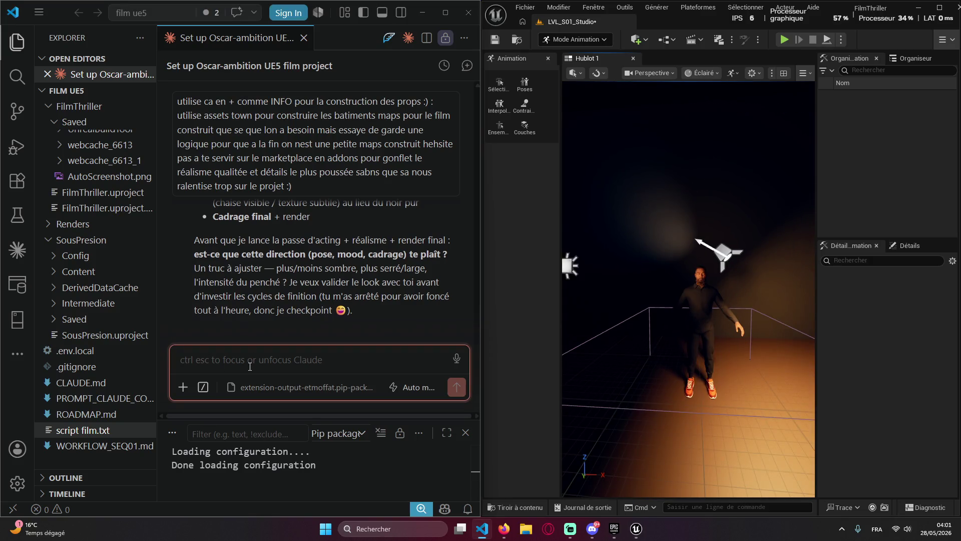
Tell Claude the scene lacks realism: show the camera, a concrete-textured back wall, a chair and a table
{"action": "type", "text": "scene pas ass"}
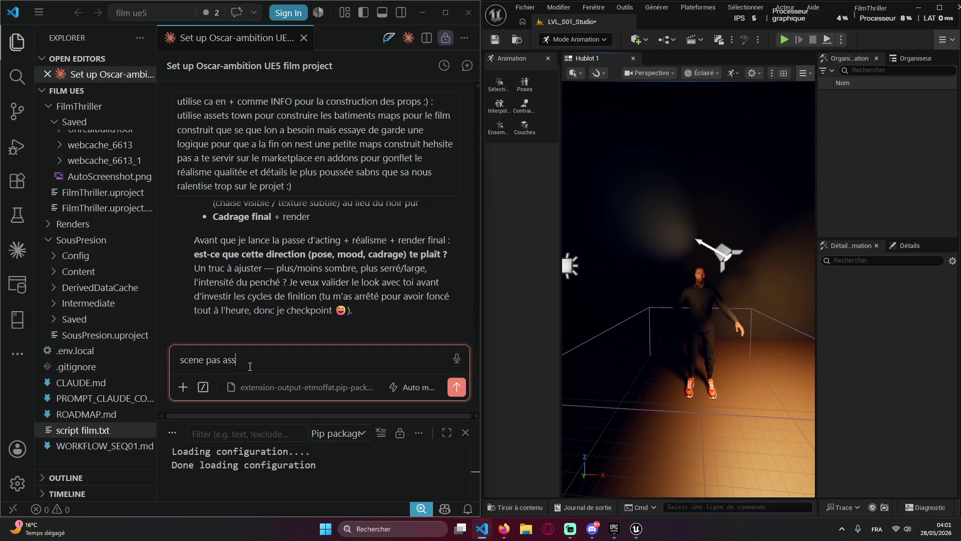
{"action": "type", "text": "ez réalistez"}
{"action": "key", "text": "BackSpace"}
{"action": "type", "text": "dans le viewp"}
{"action": "type", "text": "ort je veux "}
{"action": "type", "text": "vcoi"}
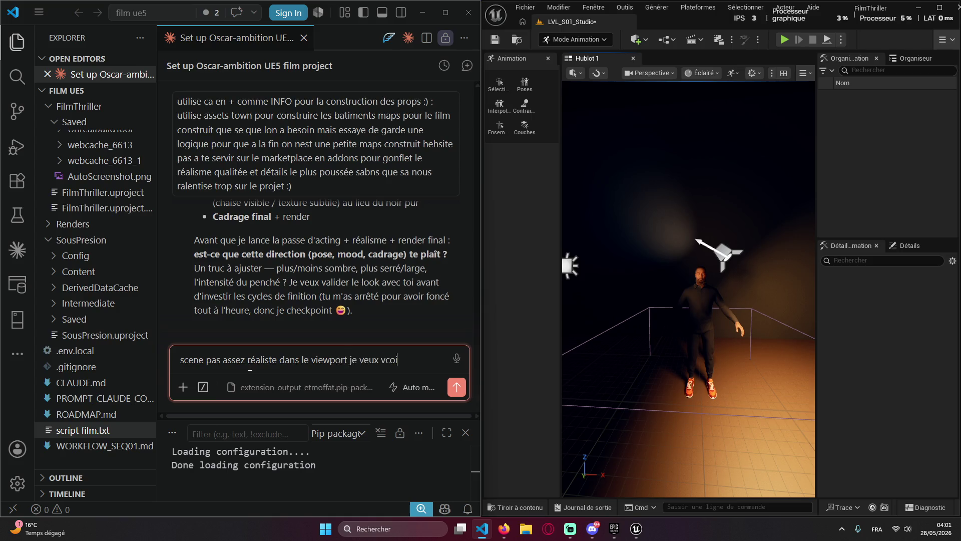
{"action": "key", "text": "BackSpace"}
{"action": "key", "text": "BackSpace"}
{"action": "key", "text": "BackSpace"}
{"action": "type", "text": "oir un"}
{"action": "key", "text": "BackSpace"}
{"action": "type", "text": "la caméra "}
{"action": "type", "text": "le mur "}
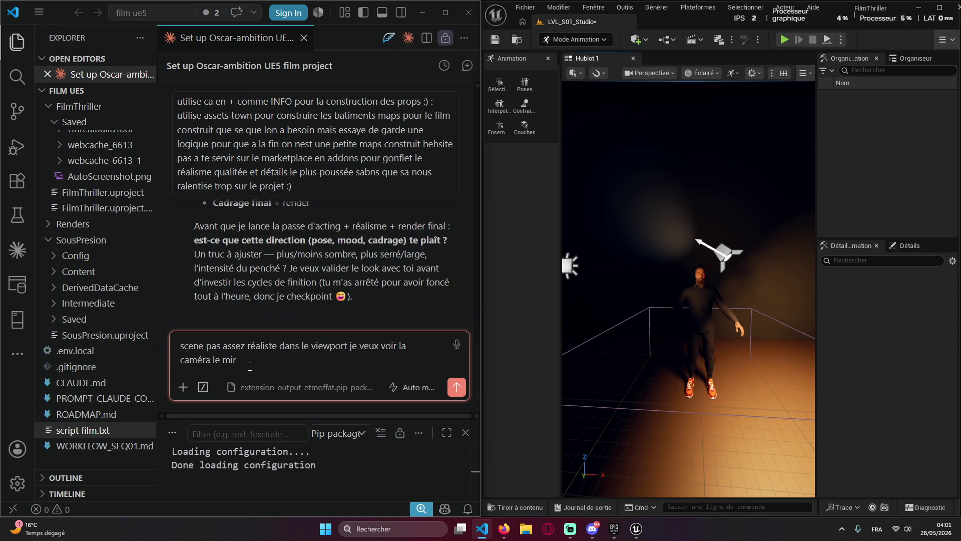
{"action": "type", "text": "de derrie"}
{"action": "type", "text": "re avec une vrai te"}
{"action": "type", "text": "xt"}
{"action": "type", "text": "ure bét"}
{"action": "type", "text": "o"}
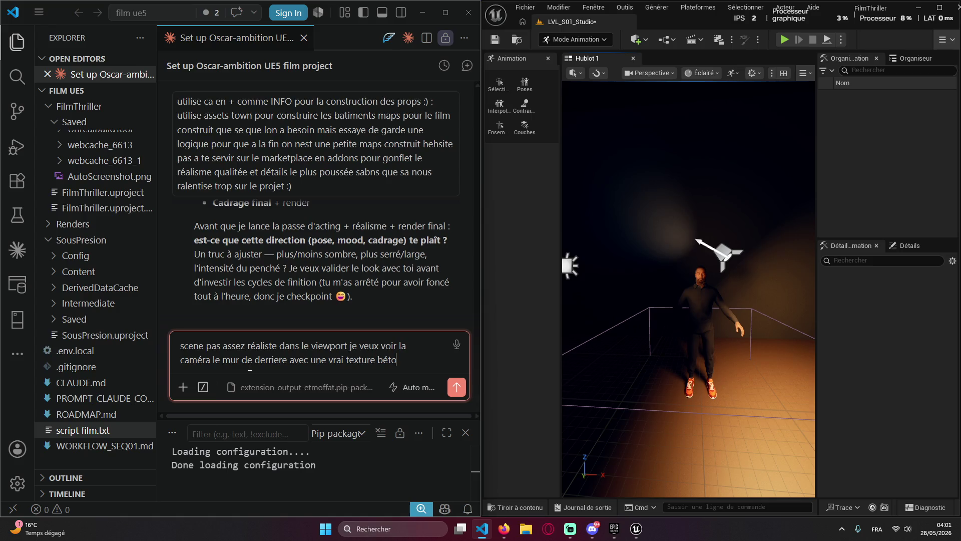
{"action": "type", "text": "n une chai"}
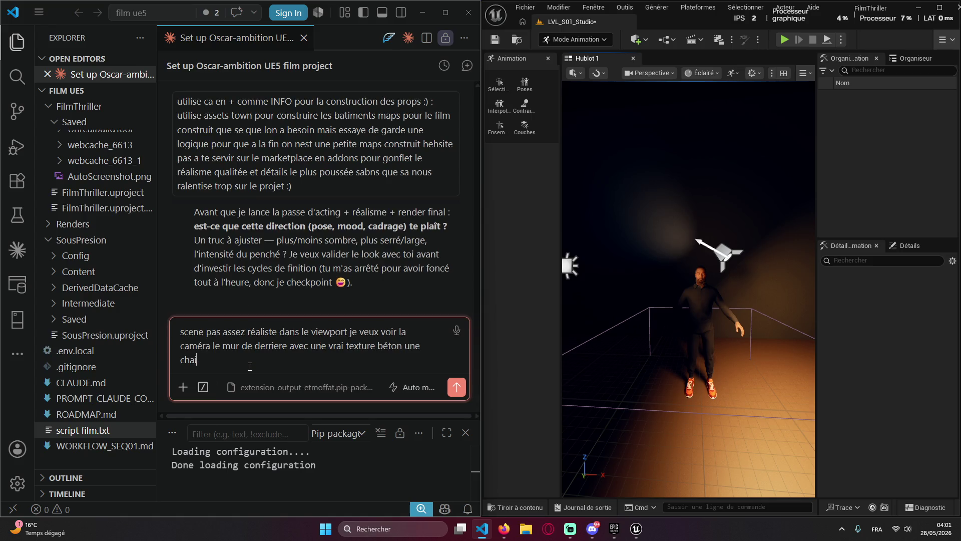
{"action": "type", "text": "se une tab"}
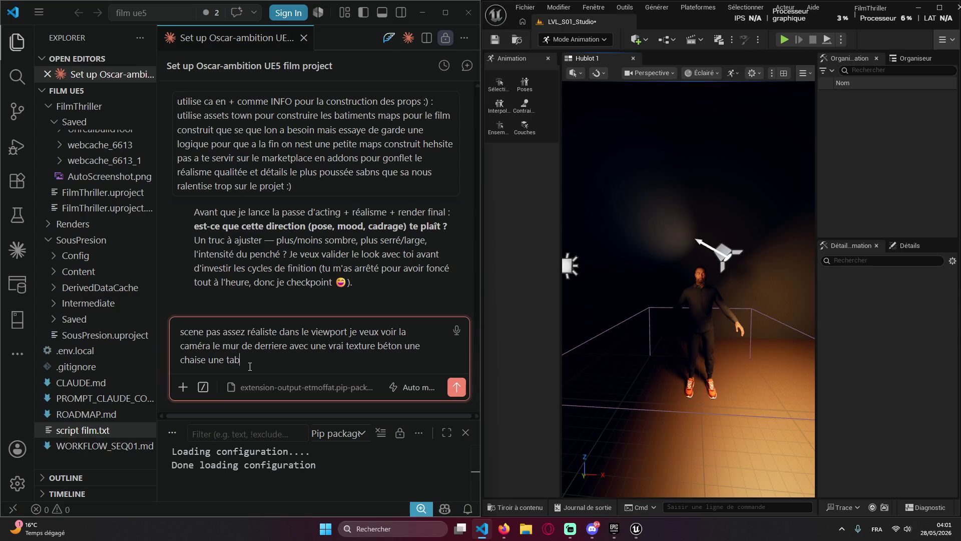
{"action": "type", "text": "le r"}
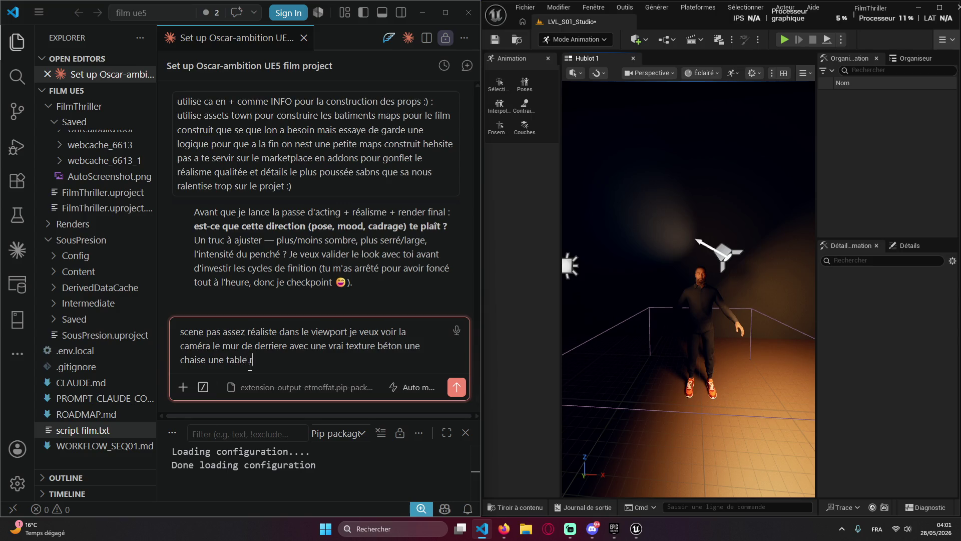
{"action": "type", "text": "éalisme quand meme"}
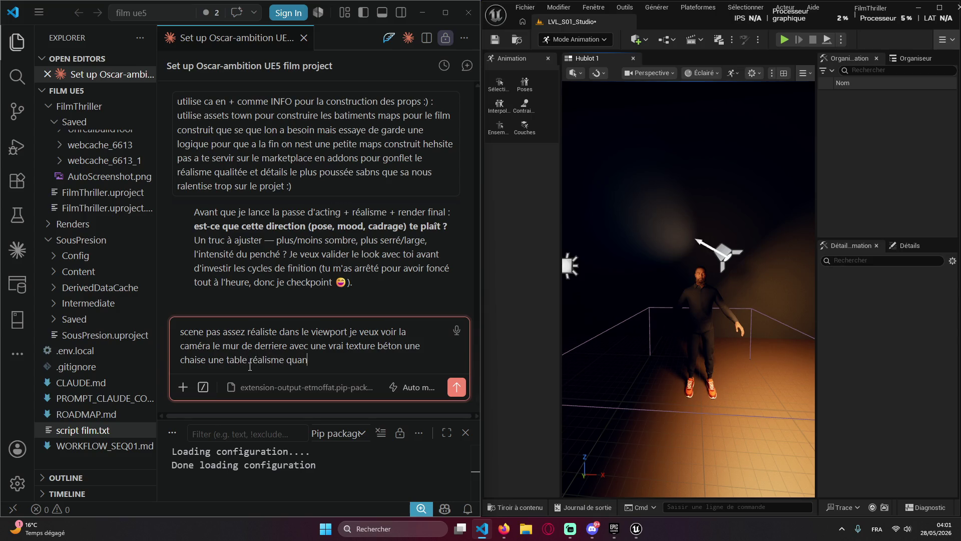
{"action": "key", "text": "Return"}
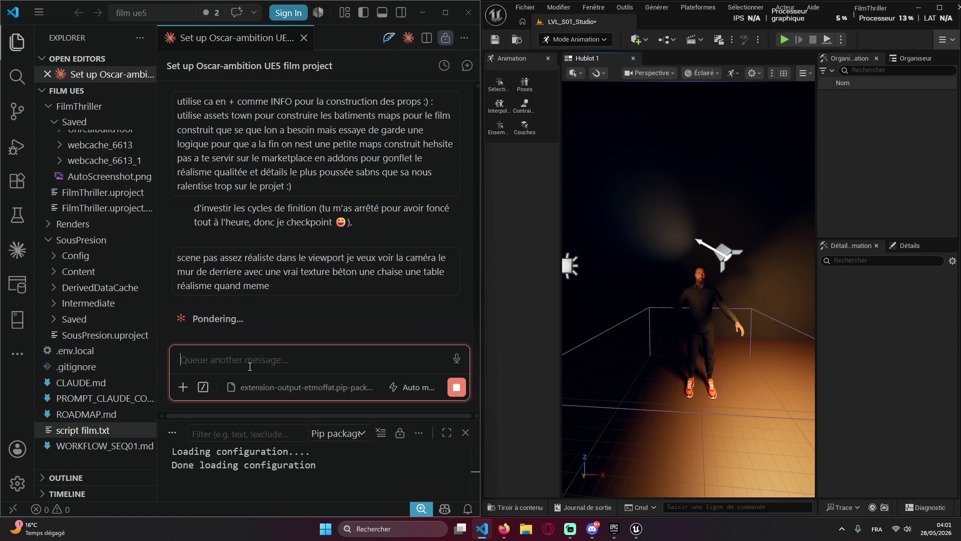
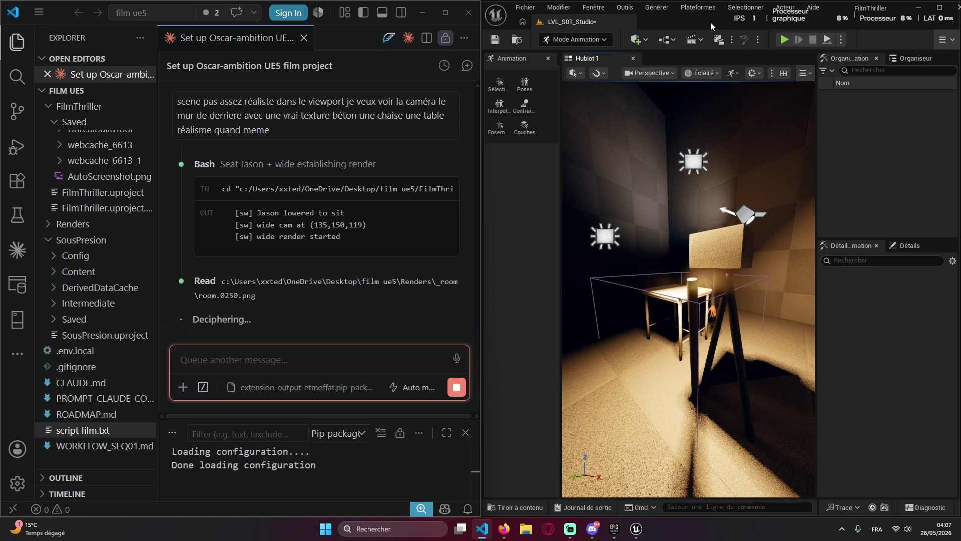
Review Claude's render and fix_compose.py steps while it recomposes the shot with the table in the foreground
{"action": "left_click", "coordinate": [830, 283]}
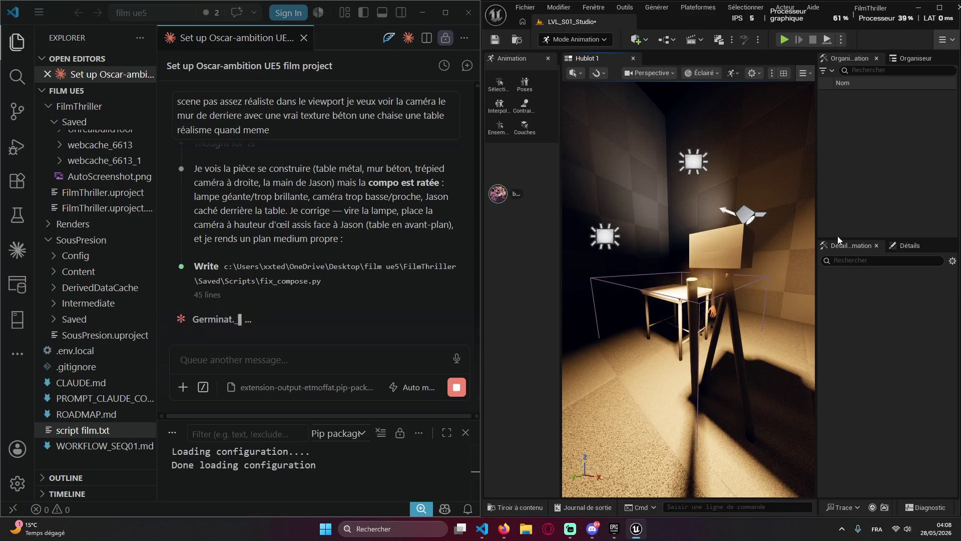
{"action": "scroll", "coordinate": [370, 306], "scroll_direction": "up", "scroll_amount": 3}
{"action": "scroll", "coordinate": [400, 321], "scroll_direction": "down", "scroll_amount": 5}
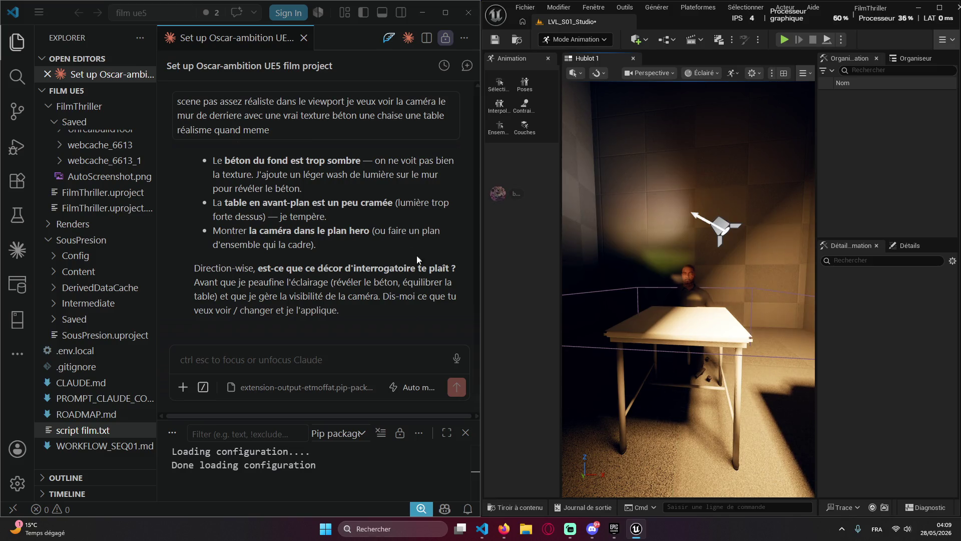
After orbiting the room, send Claude 'ca manque de props et les materiaux des mur son…' about missing props and poor walls
{"action": "mouse_move", "coordinate": [709, 173]}
{"action": "left_mouse_down"}
{"action": "mouse_move", "coordinate": [756, 175]}
{"action": "mouse_move", "coordinate": [776, 155]}
{"action": "mouse_move", "coordinate": [766, 175]}
{"action": "left_mouse_up"}
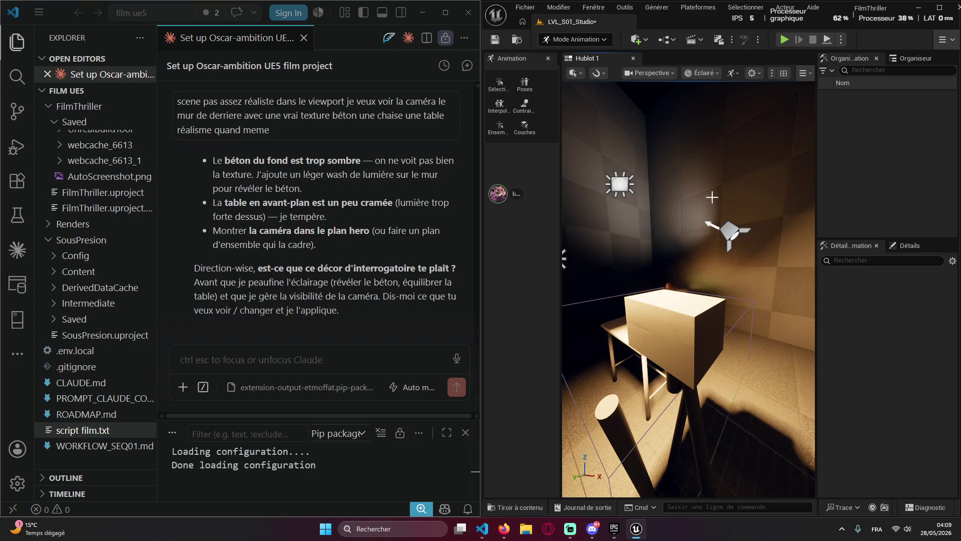
{"action": "left_click", "coordinate": [333, 348]}
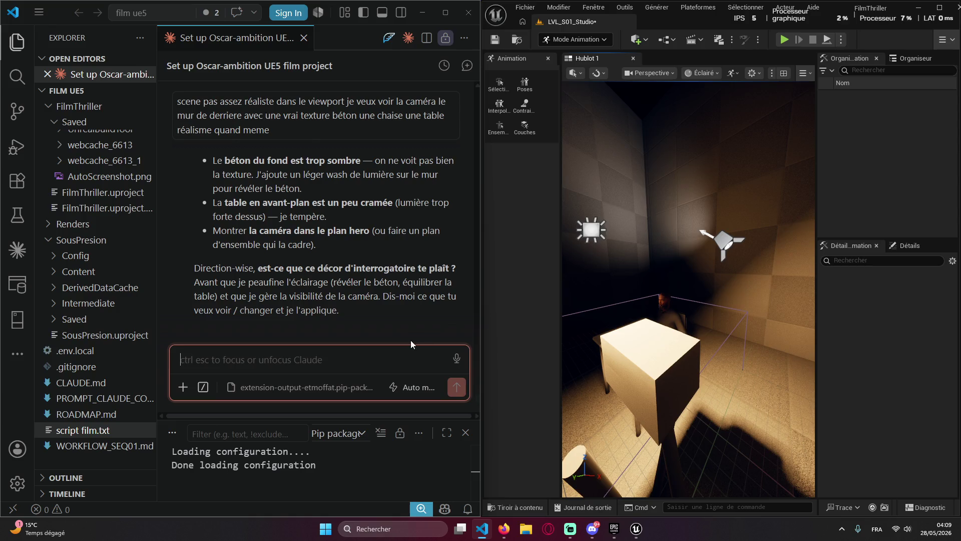
{"action": "type", "text": "ca"}
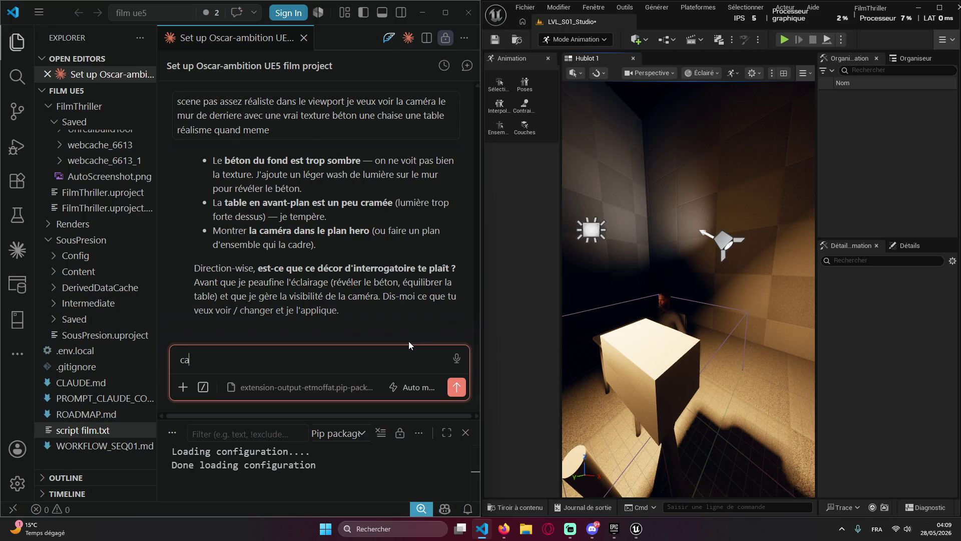
{"action": "type", "text": " manque deprops et les materiaux"}
{"action": "key", "text": "BackSpace"}
{"action": "key", "text": "BackSpace"}
{"action": "key", "text": "BackSpace"}
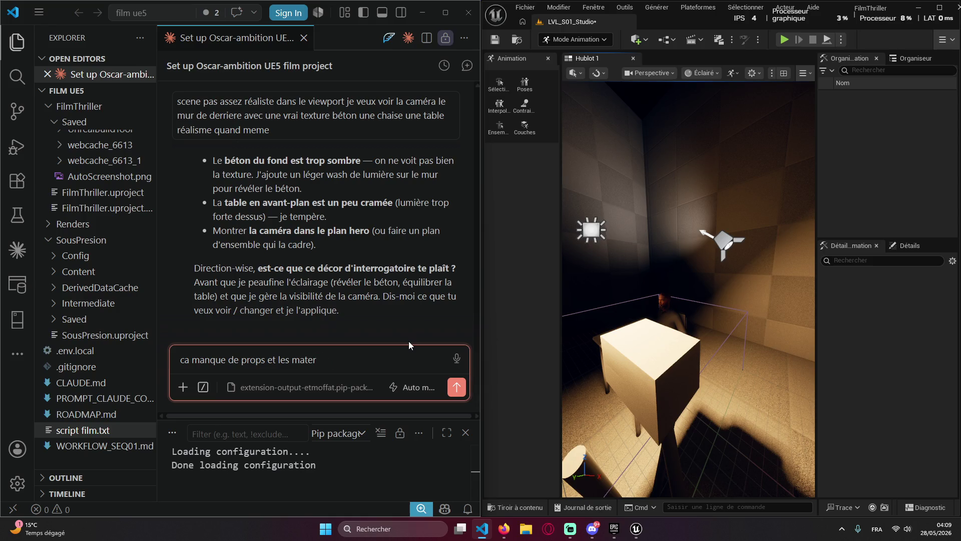
{"action": "type", "text": "iaux des mur so"}
{"action": "type", "text": "n"}
{"action": "key", "text": "Return"}
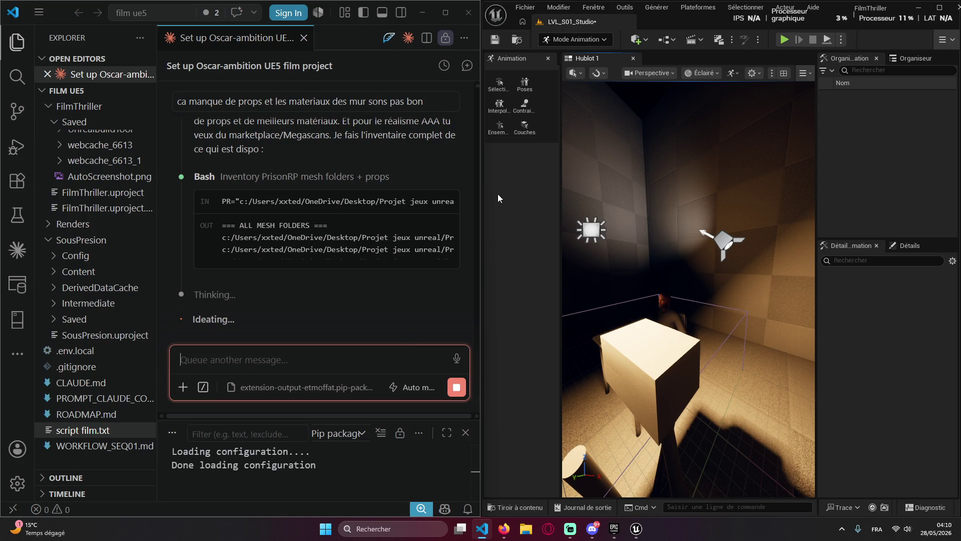
Follow Claude's inventory of the PrisonRP mesh folders and the local Megascans library in the chat
{"action": "scroll", "coordinate": [300, 243], "scroll_direction": "up", "scroll_amount": 3}
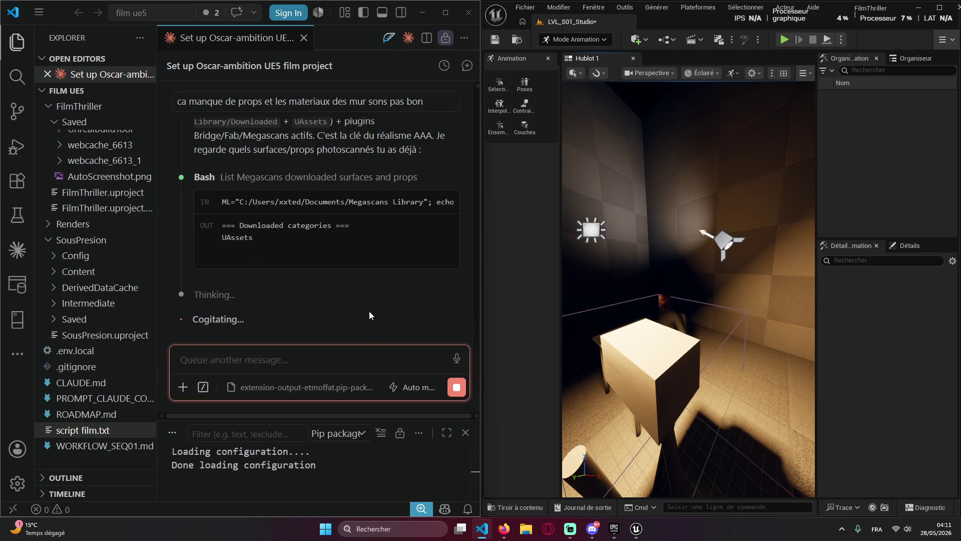
{"action": "scroll", "coordinate": [369, 292], "scroll_direction": "up", "scroll_amount": 2}
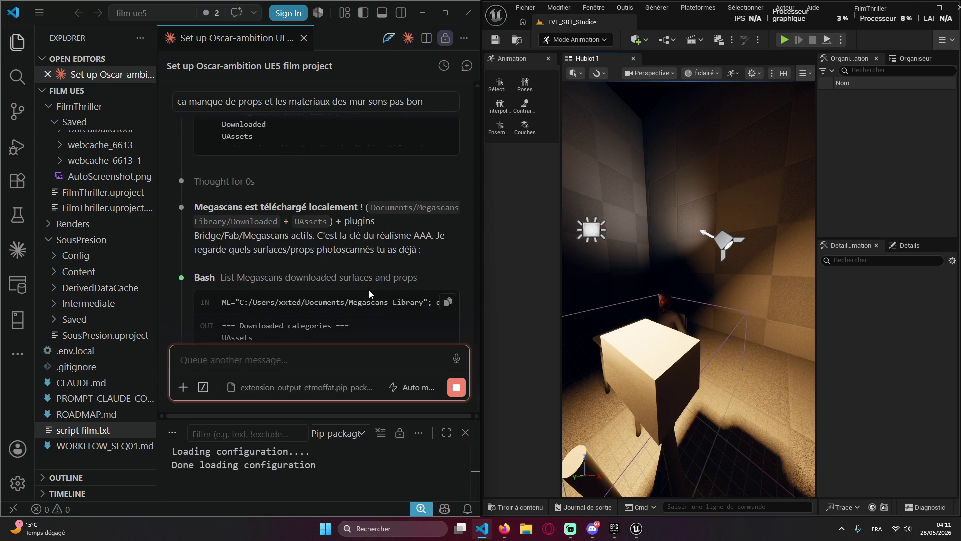
Follow Claude writing improve_mat.py to rebuild the walls as triplanar concrete, add a wall light and re-render
{"action": "scroll", "coordinate": [335, 287], "scroll_direction": "up", "scroll_amount": 2}
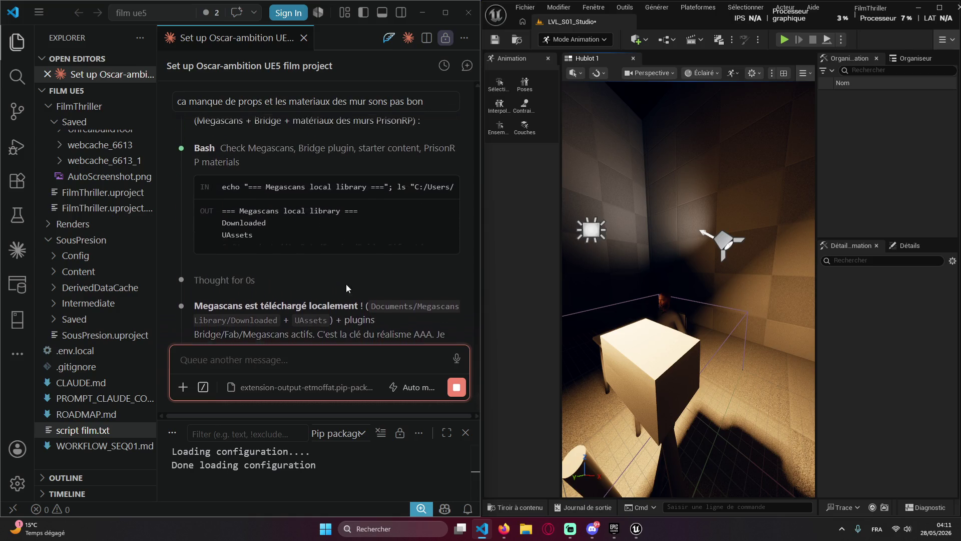
{"action": "scroll", "coordinate": [346, 288], "scroll_direction": "up", "scroll_amount": 2}
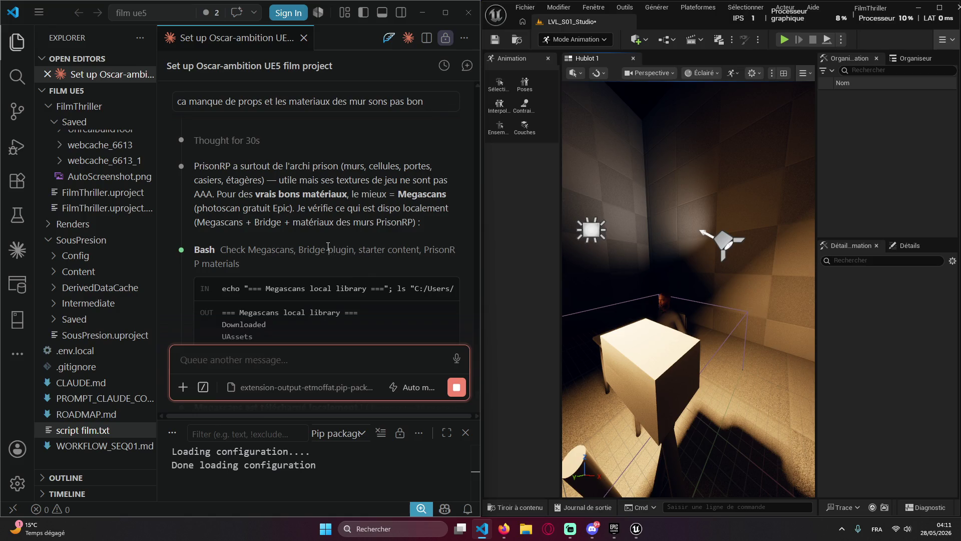
{"action": "scroll", "coordinate": [326, 240], "scroll_direction": "down", "scroll_amount": 6}
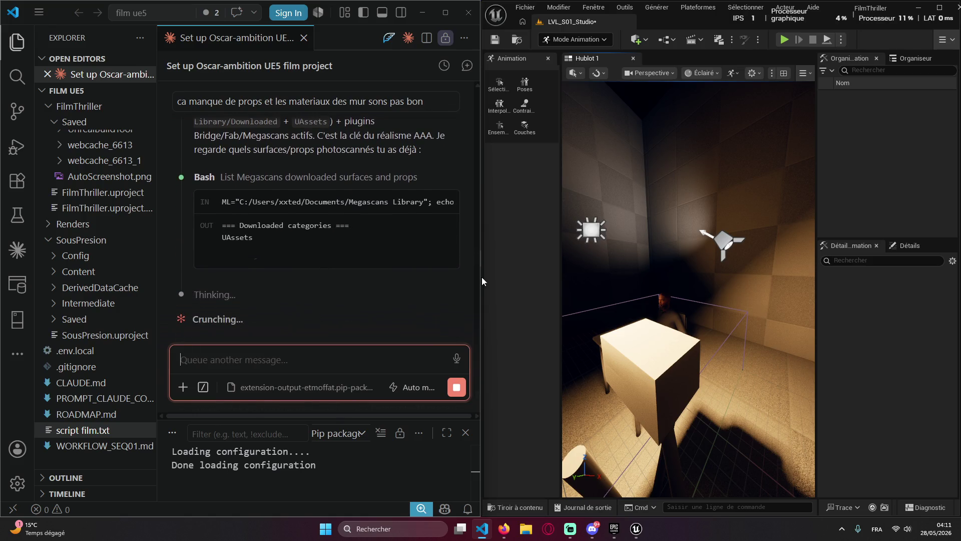
{"action": "left_click", "coordinate": [390, 288]}
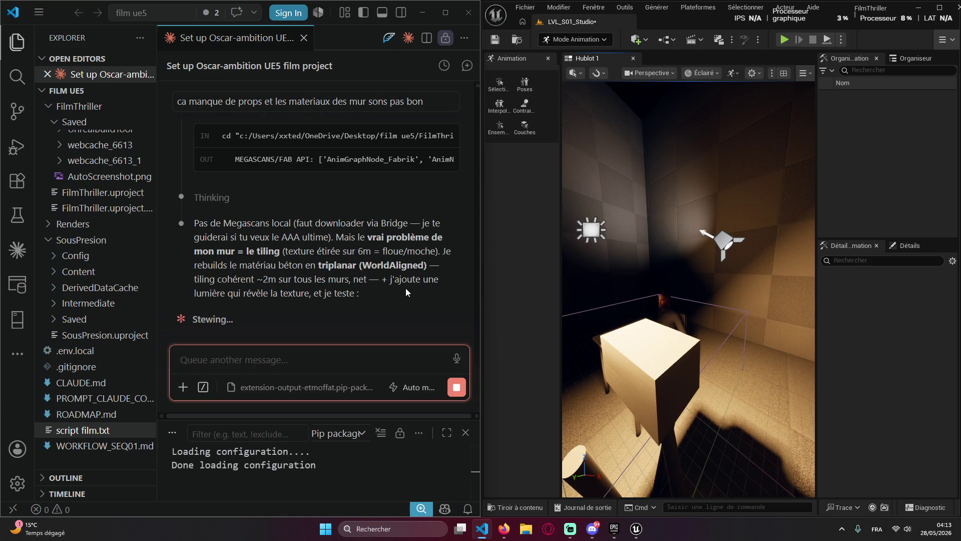
{"action": "scroll", "coordinate": [366, 295], "scroll_direction": "up", "scroll_amount": 1}
{"action": "scroll", "coordinate": [366, 296], "scroll_direction": "down", "scroll_amount": 1}
{"action": "scroll", "coordinate": [365, 294], "scroll_direction": "up", "scroll_amount": 1}
{"action": "scroll", "coordinate": [361, 292], "scroll_direction": "down", "scroll_amount": 1}
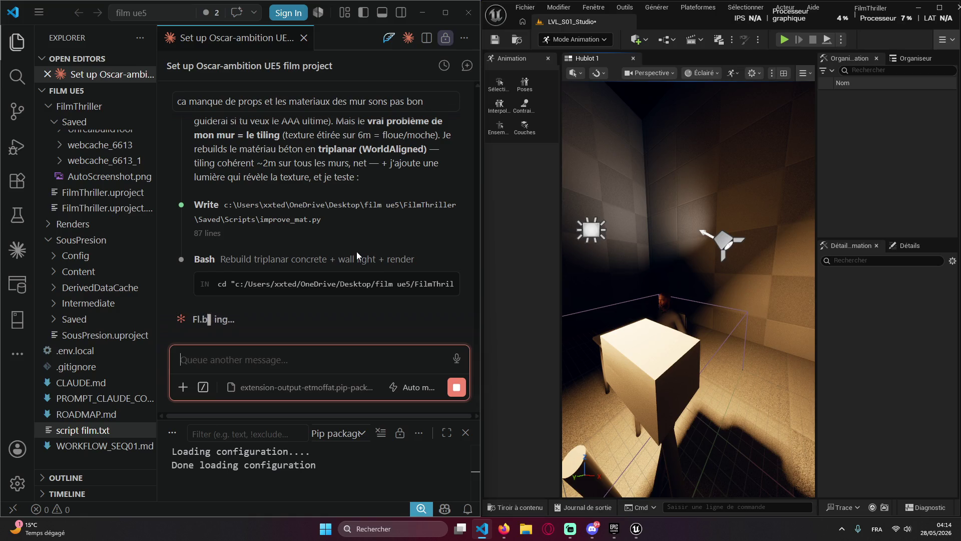
{"action": "scroll", "coordinate": [380, 273], "scroll_direction": "up", "scroll_amount": 3}
{"action": "scroll", "coordinate": [381, 287], "scroll_direction": "down", "scroll_amount": 3}
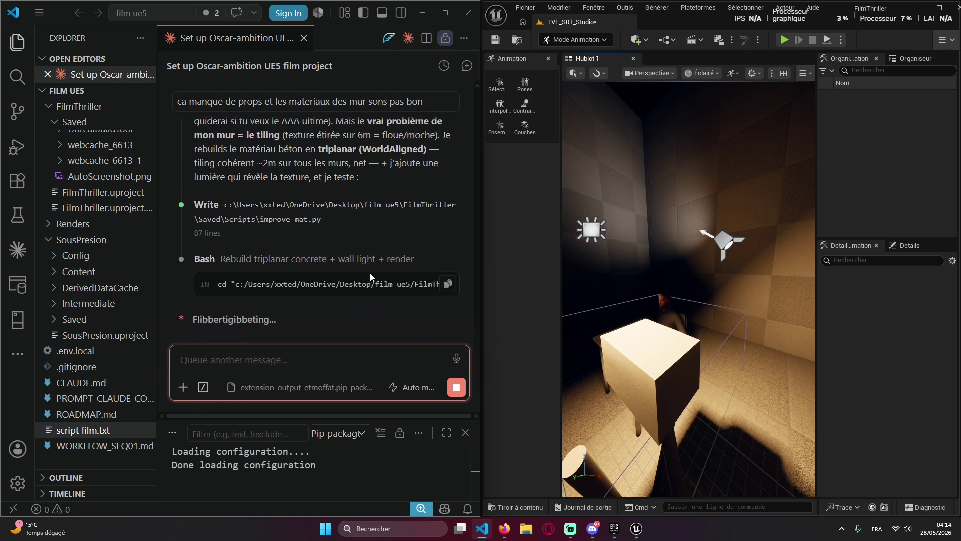
{"action": "right_click", "coordinate": [356, 310]}
{"action": "left_click", "coordinate": [566, 249]}
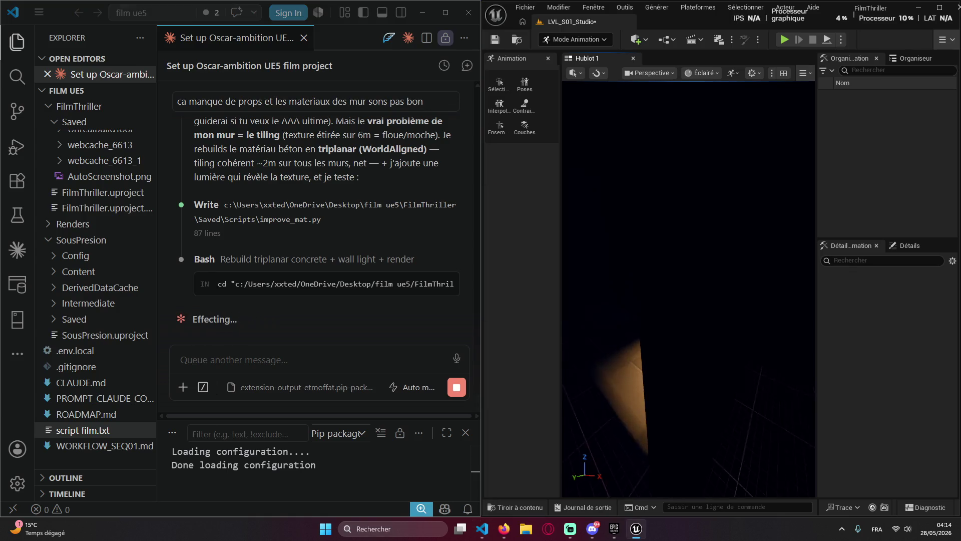
Fly the viewport toward the table to inspect the rebuilt walls, box, lamp and lights
{"action": "left_click_drag", "start_coordinate": [647, 287], "coordinate": [648, 255]}
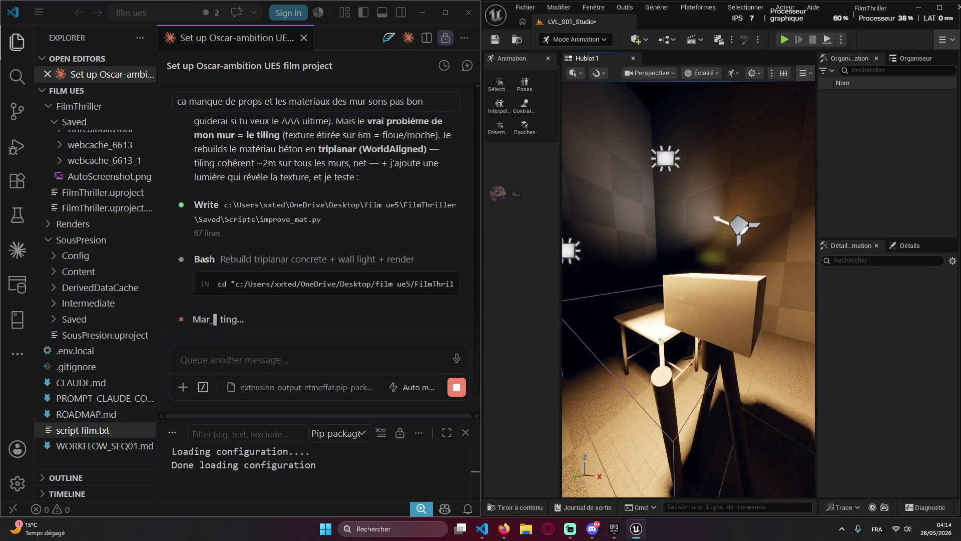
{"action": "left_click_drag", "start_coordinate": [682, 291], "coordinate": [682, 292]}
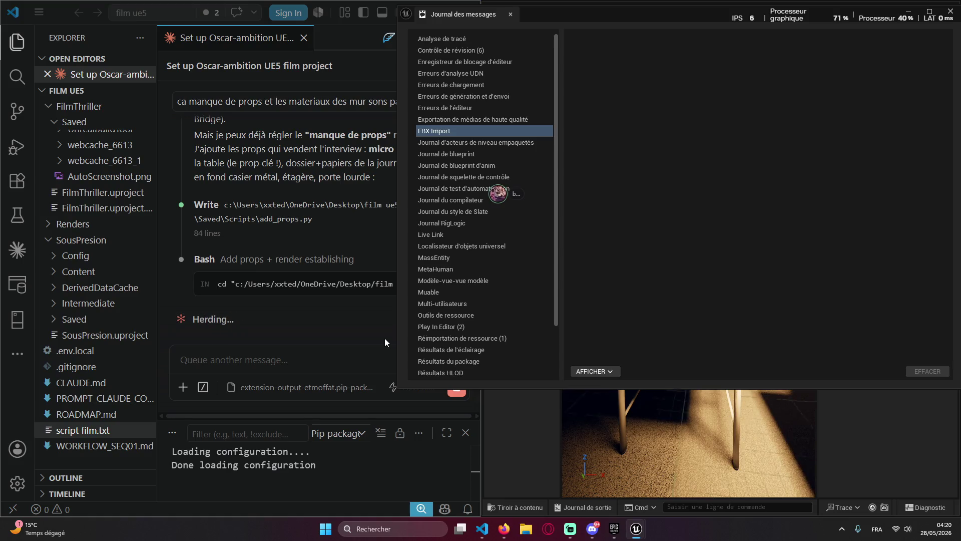
Close the Message Log and raise the camera to look down on the desk and its props
{"action": "left_click", "coordinate": [953, 14]}
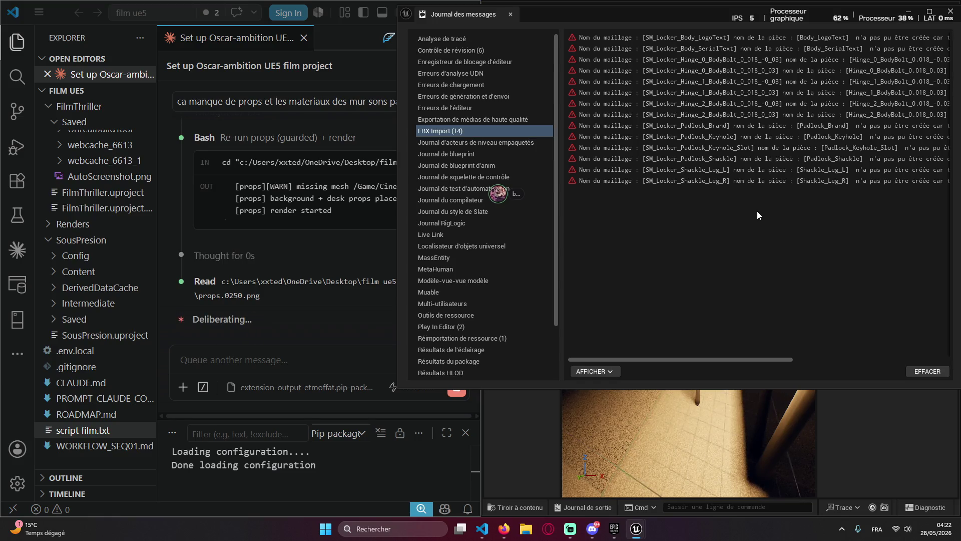
{"action": "left_click", "coordinate": [950, 11]}
{"action": "mouse_move", "coordinate": [681, 192]}
{"action": "left_mouse_down"}
{"action": "mouse_move", "coordinate": [694, 202]}
{"action": "mouse_move", "coordinate": [684, 210]}
{"action": "left_mouse_up"}
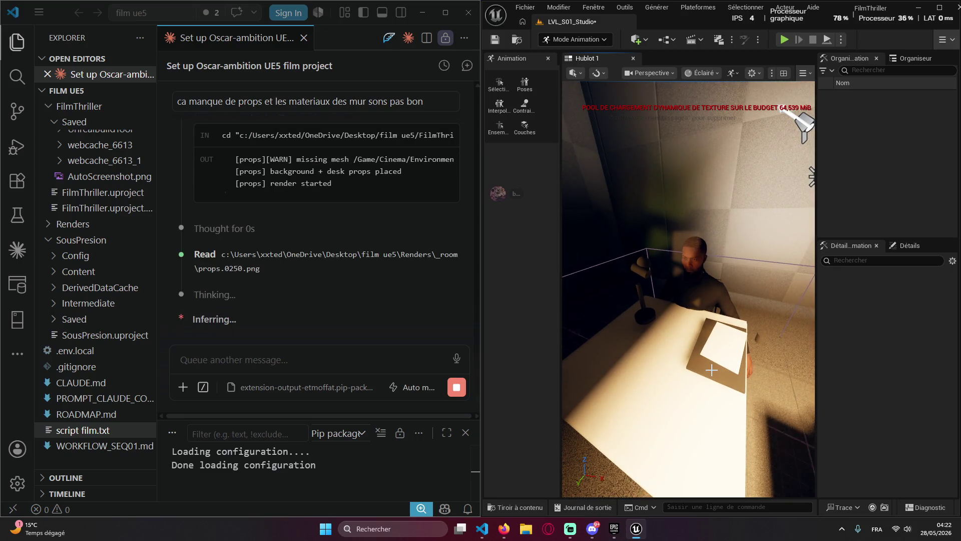
Select the table in the viewport and focus the Claude chat box for its realism question
{"action": "left_click", "coordinate": [630, 271]}
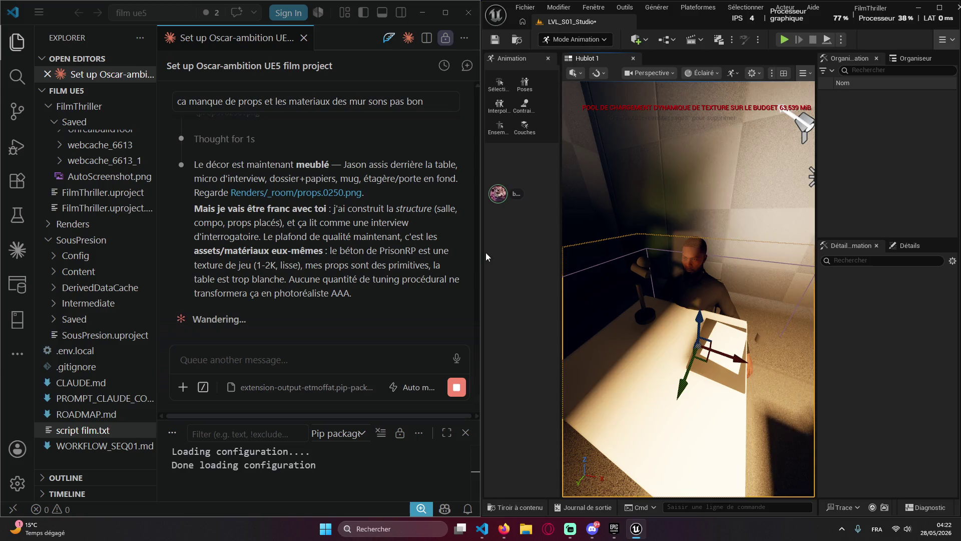
{"action": "left_click", "coordinate": [231, 360]}
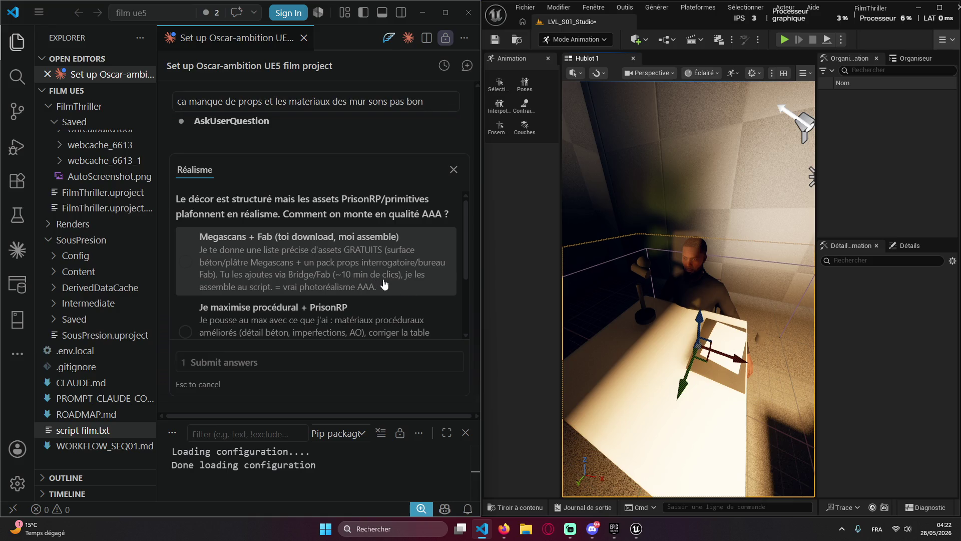
Answer Claude's Réalisme question with 'Megascans + Fab' and submit it
{"action": "left_click", "coordinate": [384, 284]}
{"action": "scroll", "coordinate": [326, 261], "scroll_direction": "down", "scroll_amount": 2}
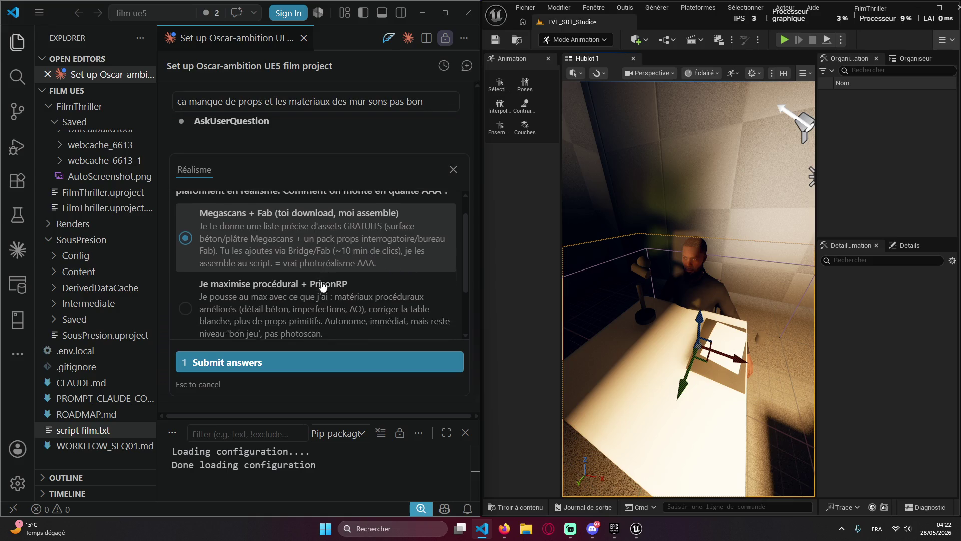
{"action": "left_click", "coordinate": [293, 369]}
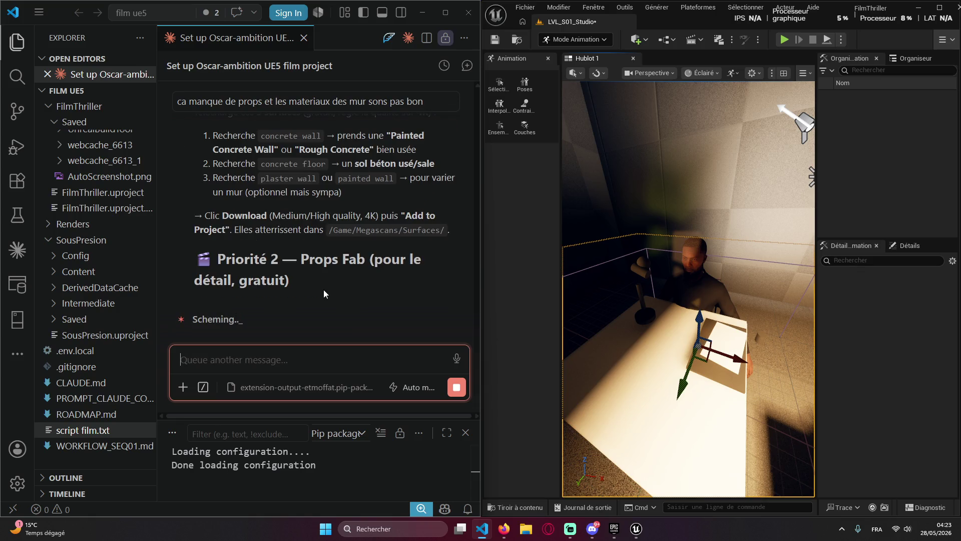
{"action": "scroll", "coordinate": [320, 275], "scroll_direction": "up", "scroll_amount": 1}
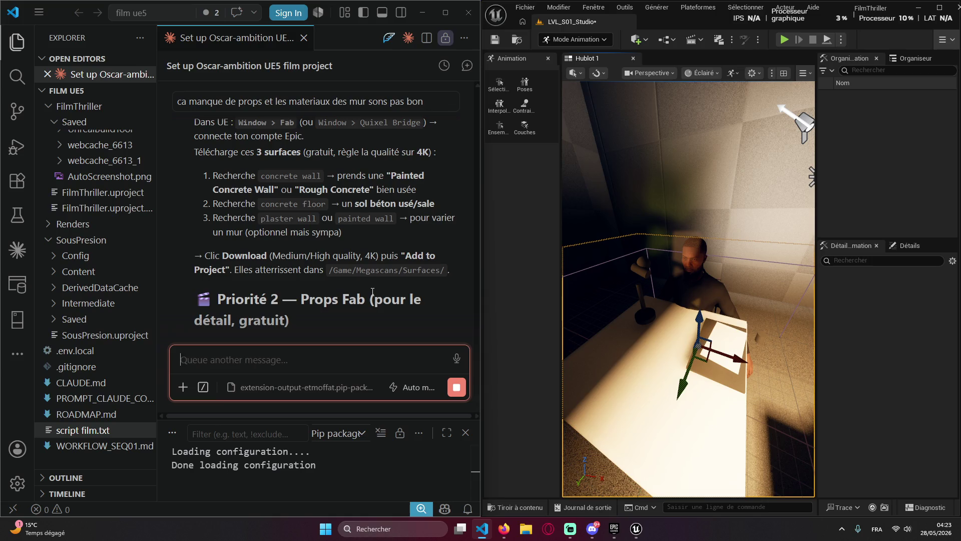
{"action": "scroll", "coordinate": [387, 293], "scroll_direction": "up", "scroll_amount": 1}
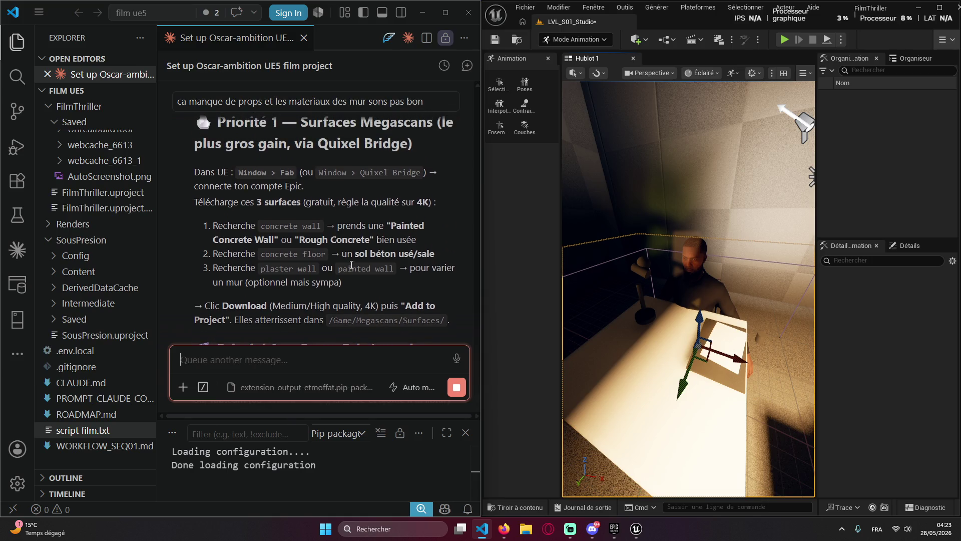
{"action": "scroll", "coordinate": [343, 281], "scroll_direction": "down", "scroll_amount": 3}
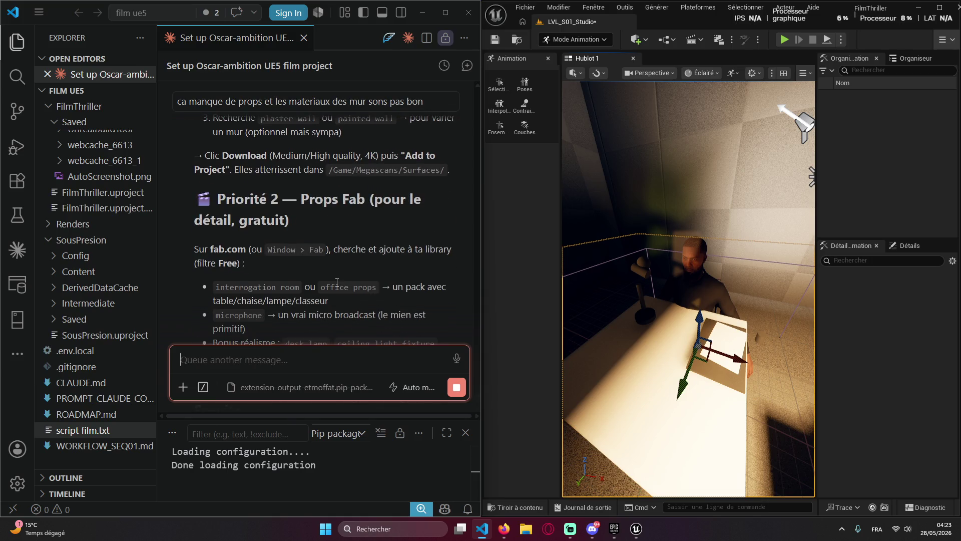
{"action": "scroll", "coordinate": [337, 283], "scroll_direction": "down", "scroll_amount": 4}
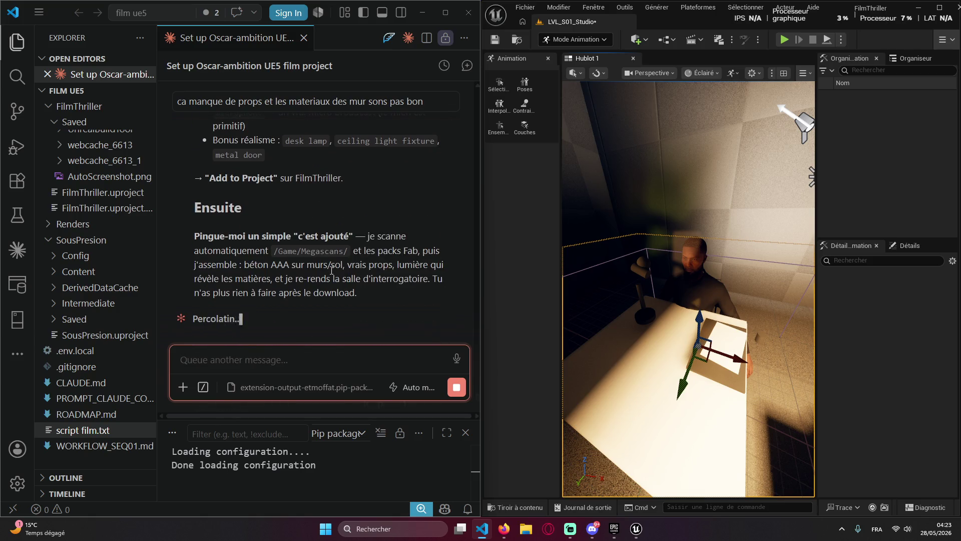
{"action": "scroll", "coordinate": [298, 306], "scroll_direction": "up", "scroll_amount": 5}
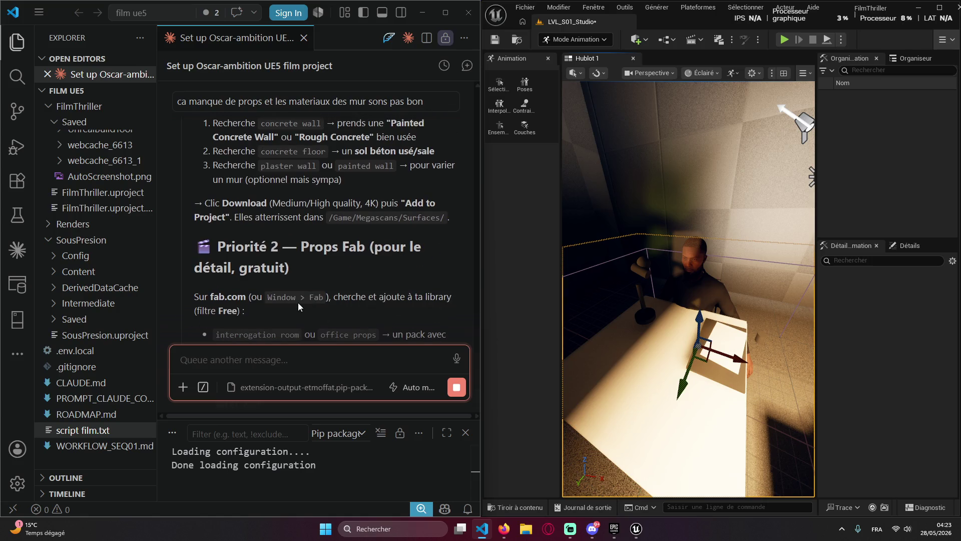
{"action": "scroll", "coordinate": [298, 302], "scroll_direction": "down", "scroll_amount": 2}
{"action": "scroll", "coordinate": [299, 303], "scroll_direction": "down", "scroll_amount": 10}
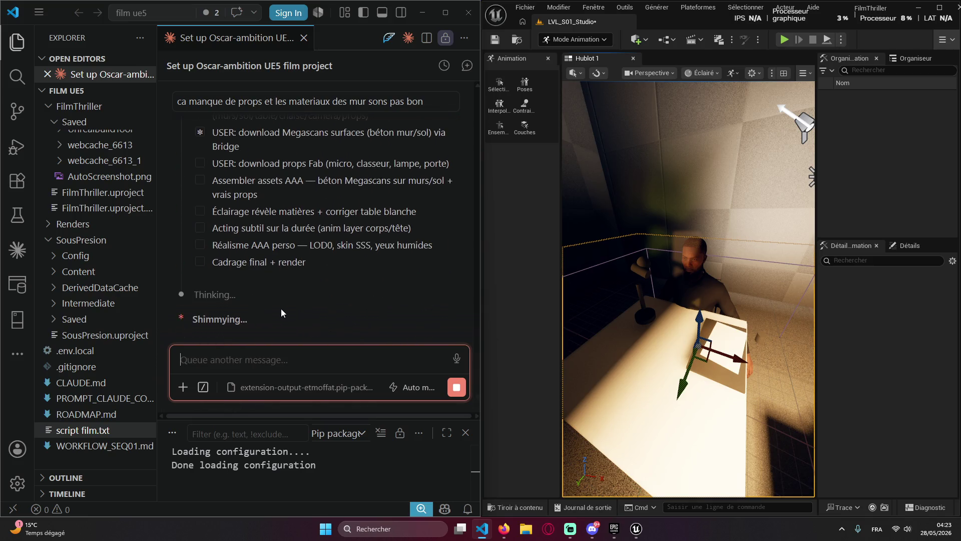
{"action": "scroll", "coordinate": [269, 316], "scroll_direction": "up", "scroll_amount": 2}
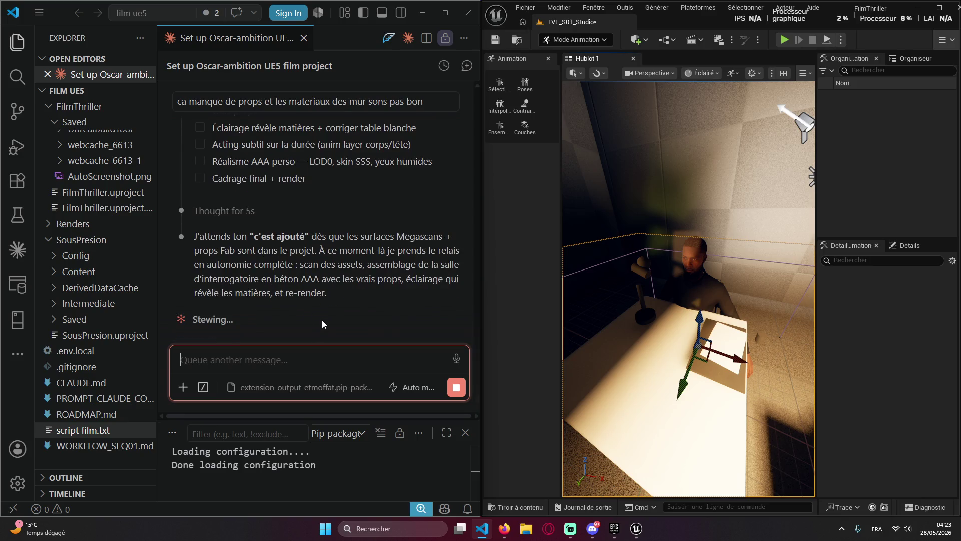
{"action": "scroll", "coordinate": [312, 316], "scroll_direction": "up", "scroll_amount": 10}
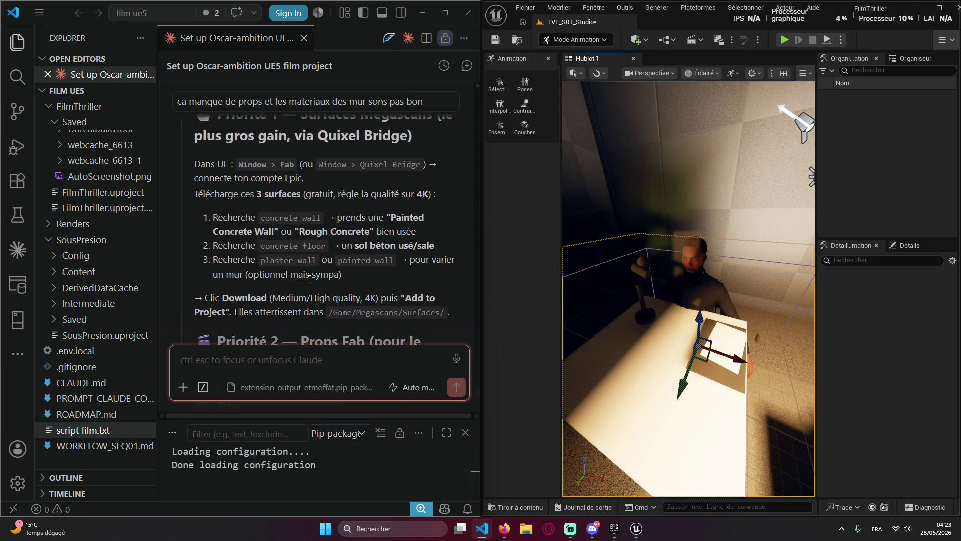
Copy 'concrete wall' from Claude's reply and open an enlarged Fab window over the viewport
{"action": "left_click", "coordinate": [304, 215]}
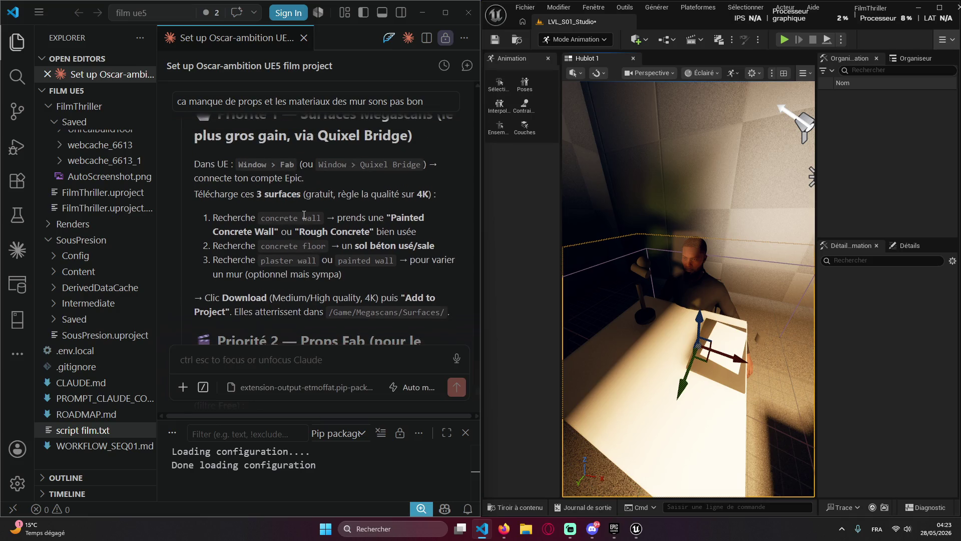
{"action": "left_click_drag", "start_coordinate": [319, 217], "coordinate": [260, 219]}
{"action": "key", "text": "ctrl+c"}
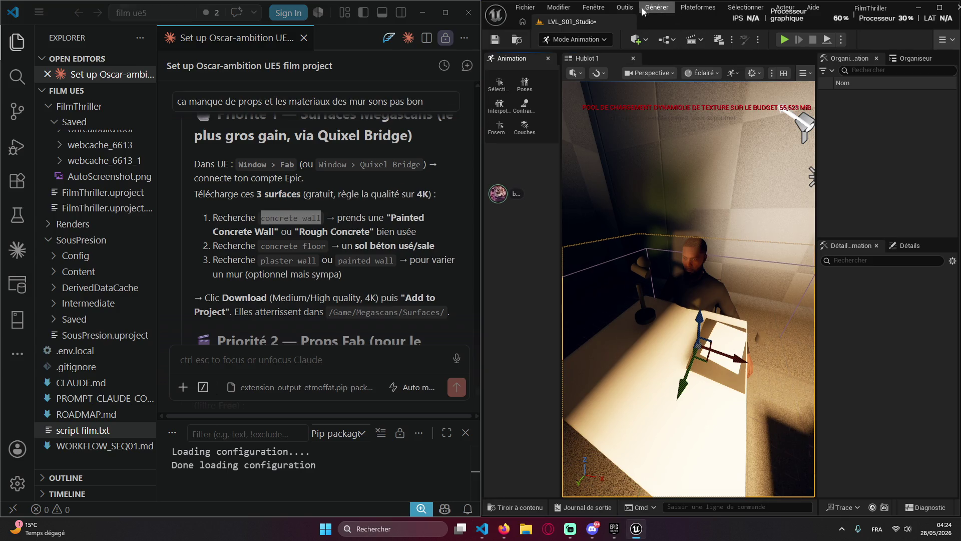
{"action": "left_click", "coordinate": [584, 8]}
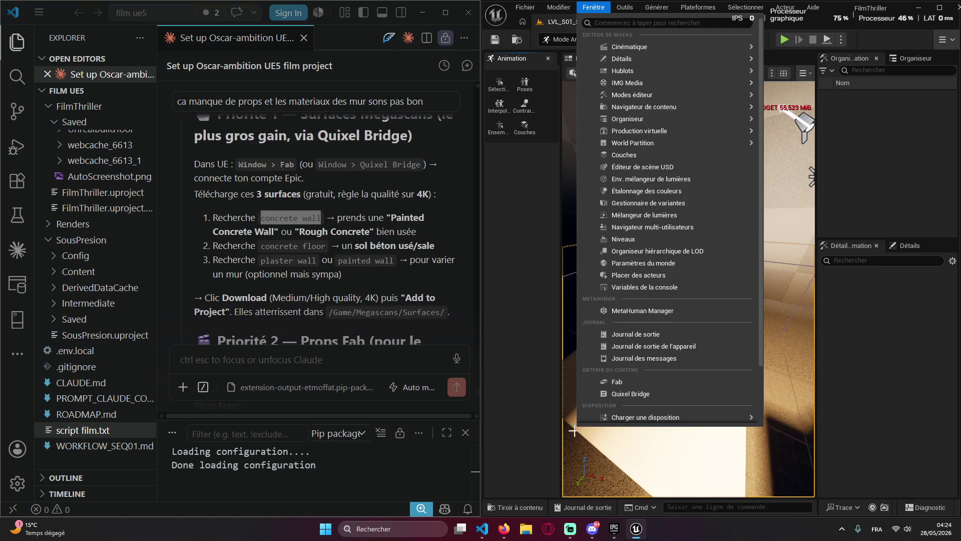
{"action": "left_click", "coordinate": [625, 383]}
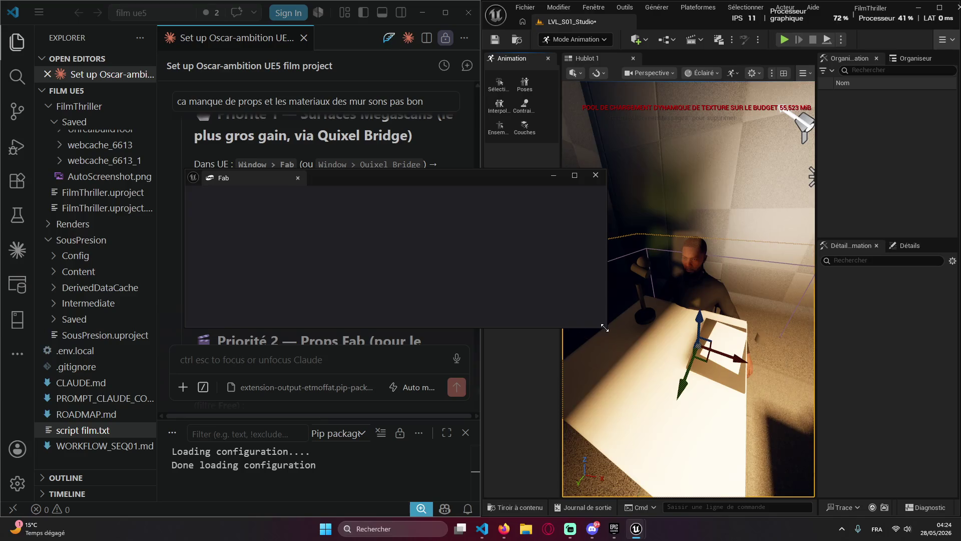
{"action": "left_click_drag", "start_coordinate": [607, 327], "coordinate": [750, 415]}
{"action": "mouse_move", "coordinate": [377, 184]}
{"action": "left_mouse_down"}
{"action": "mouse_move", "coordinate": [588, 196]}
{"action": "mouse_move", "coordinate": [593, 186]}
{"action": "left_mouse_up"}
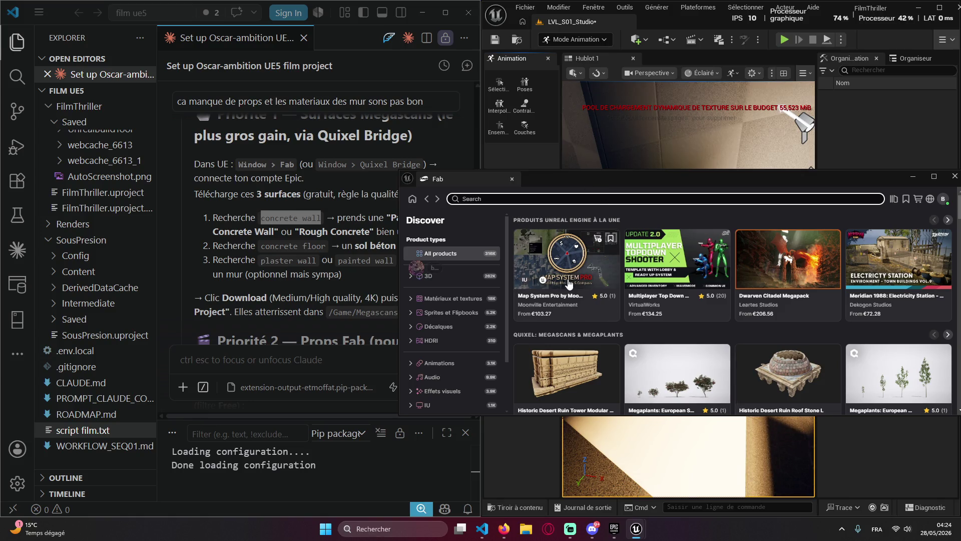
Search Fab for 'concrete wall' and add the free Damaged Concrete Wall surface at Medium quality
{"action": "left_click", "coordinate": [517, 199]}
{"action": "key", "text": "ctrl+v"}
{"action": "key", "text": "Return"}
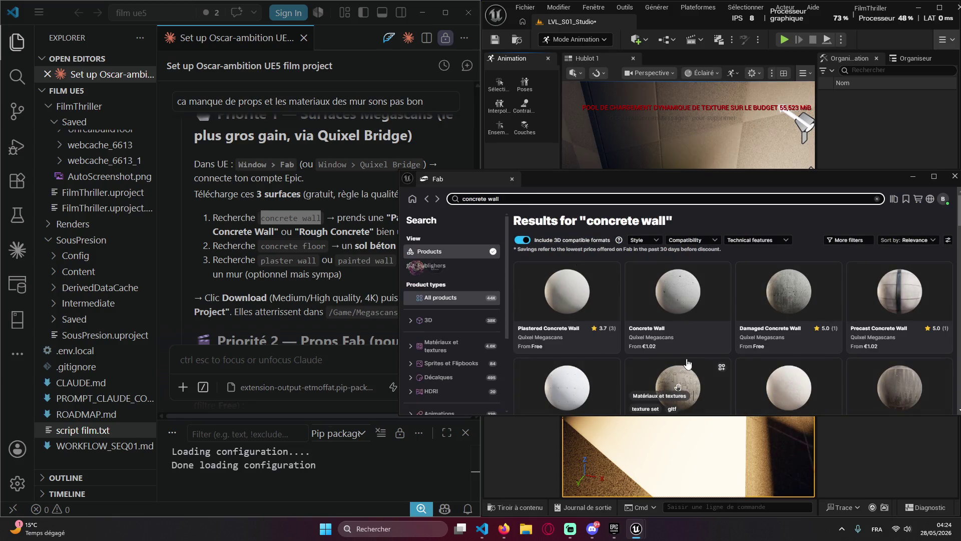
{"action": "mouse_move", "coordinate": [826, 364]}
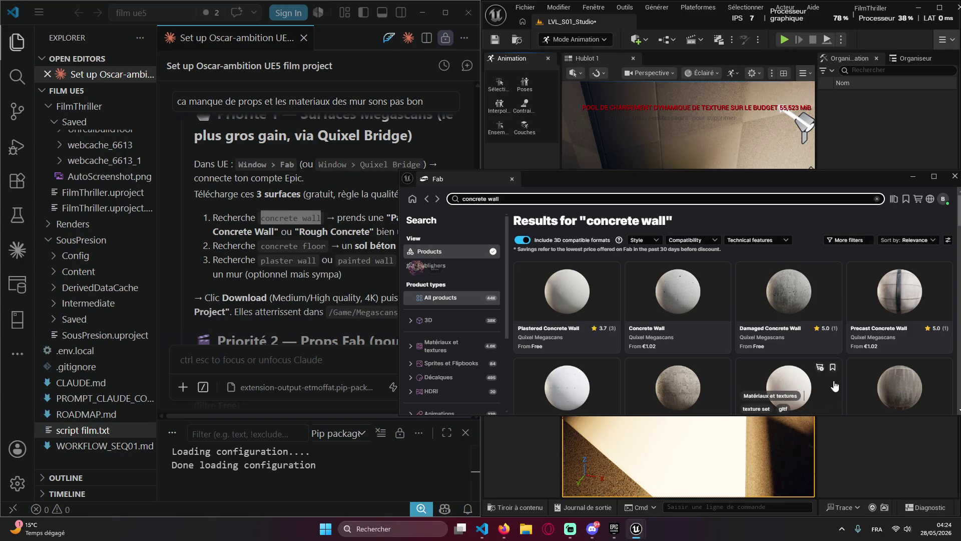
{"action": "scroll", "coordinate": [843, 368], "scroll_direction": "down", "scroll_amount": 2}
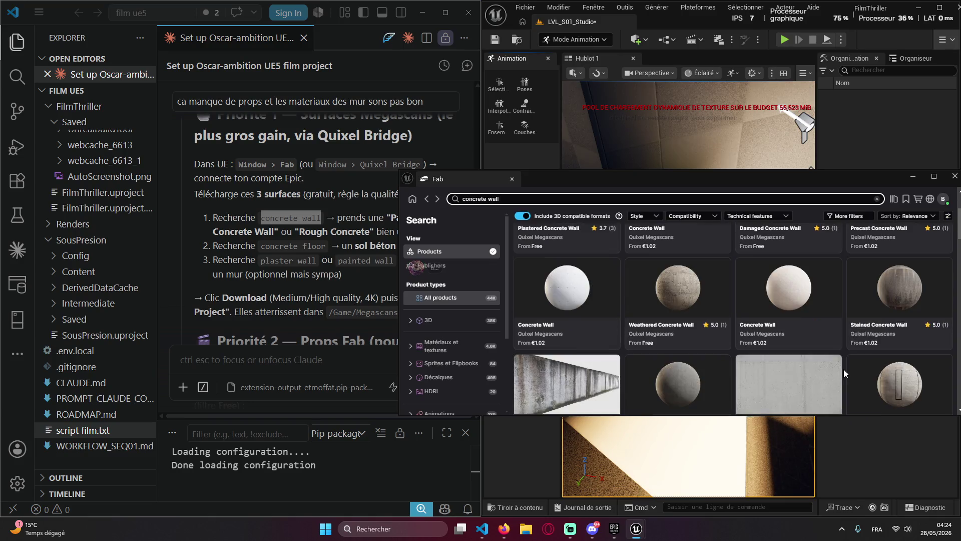
{"action": "scroll", "coordinate": [855, 375], "scroll_direction": "up", "scroll_amount": 3}
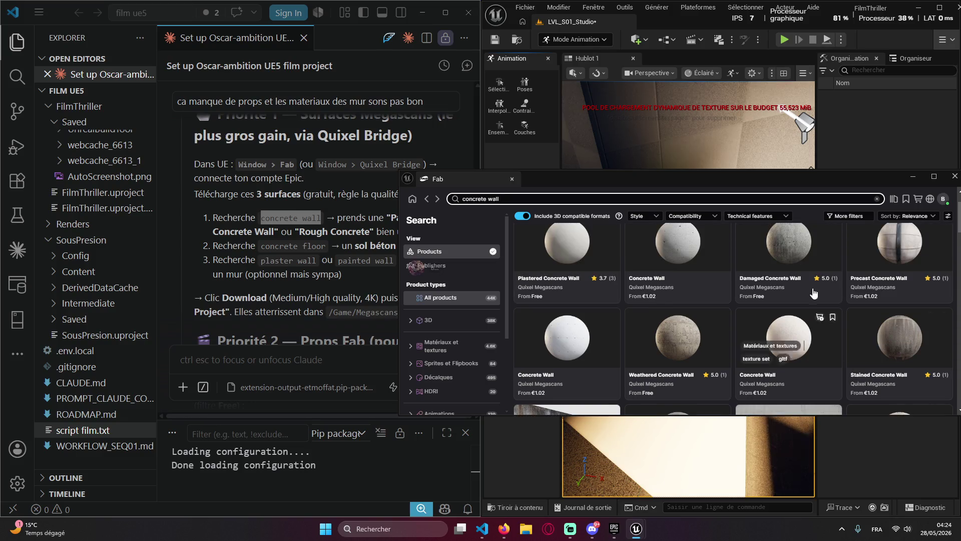
{"action": "left_click", "coordinate": [797, 308]}
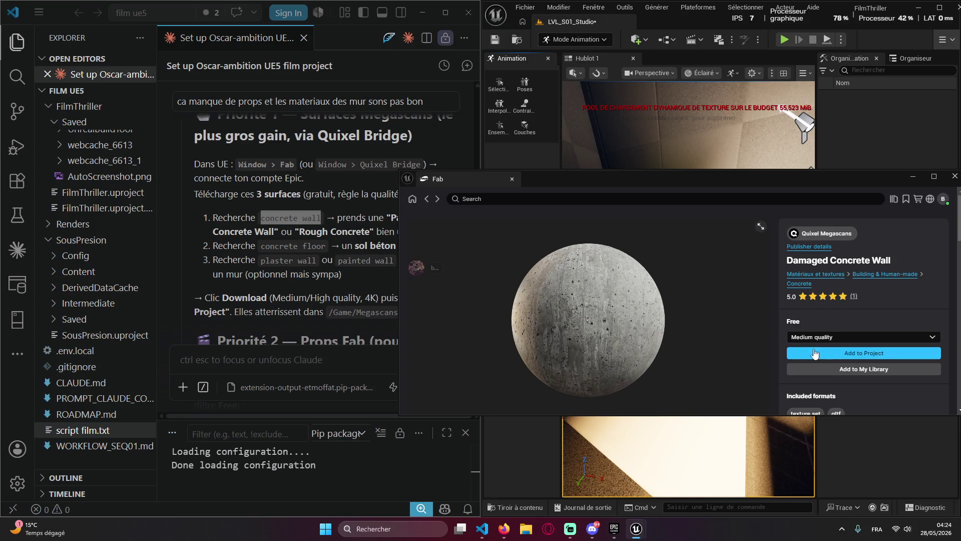
{"action": "left_click", "coordinate": [874, 357]}
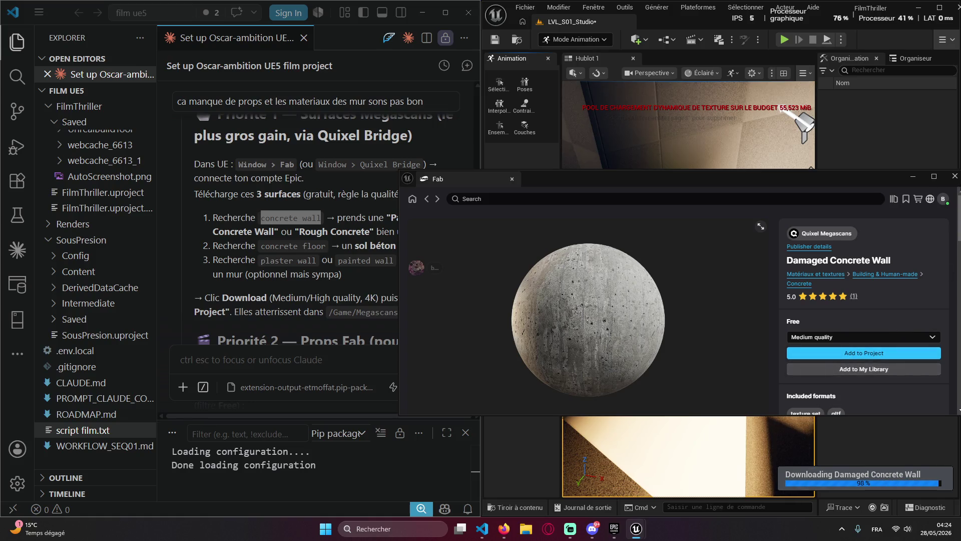
{"action": "left_click", "coordinate": [955, 176]}
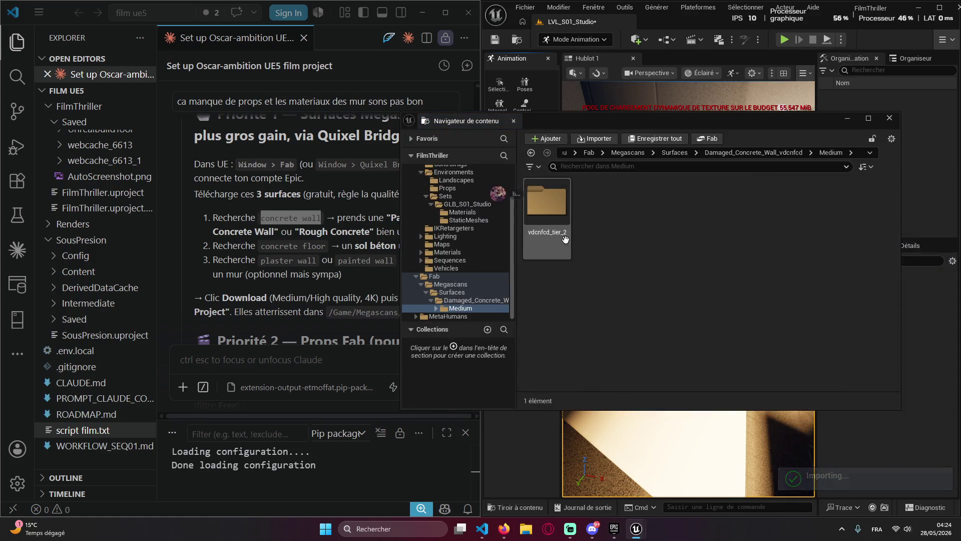
Copy the next search term, 'concrete floor', from Claude's reply
{"action": "left_click", "coordinate": [286, 263]}
{"action": "double_click", "coordinate": [288, 260]}
{"action": "mouse_move", "coordinate": [303, 246]}
{"action": "left_mouse_down"}
{"action": "mouse_move", "coordinate": [325, 247]}
{"action": "mouse_move", "coordinate": [267, 249]}
{"action": "left_mouse_up"}
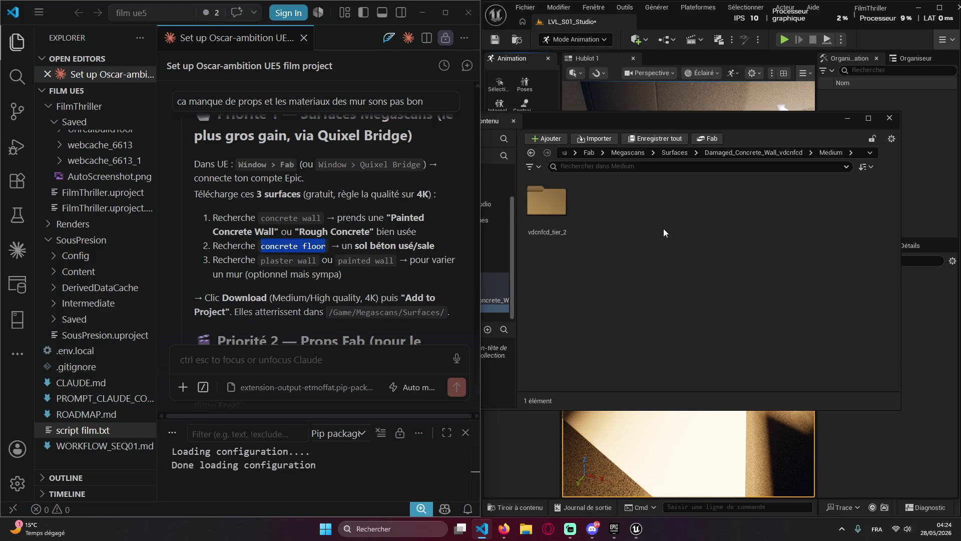
Close the imported surface's content browser and reopen the Fab marketplace
{"action": "left_click", "coordinate": [588, 152]}
{"action": "left_click", "coordinate": [890, 119]}
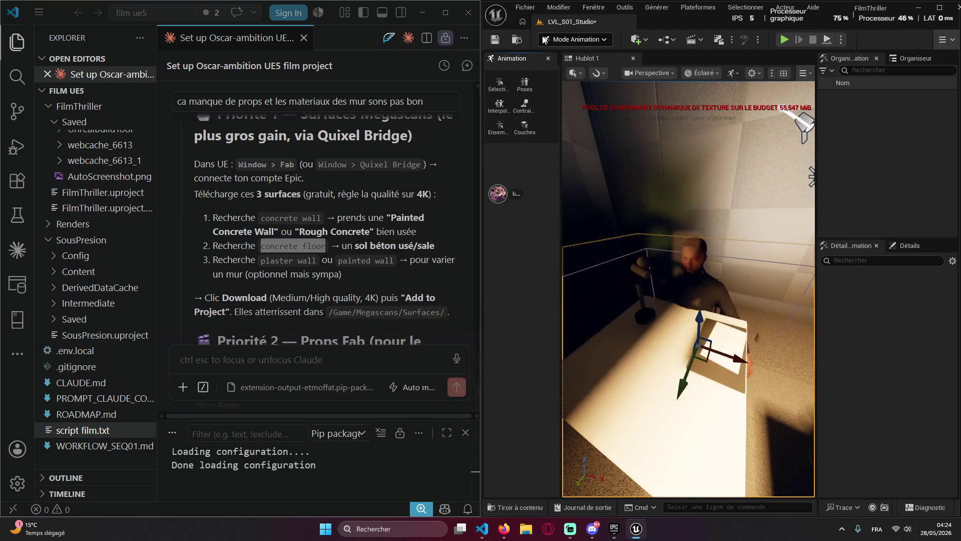
{"action": "left_click", "coordinate": [593, 7]}
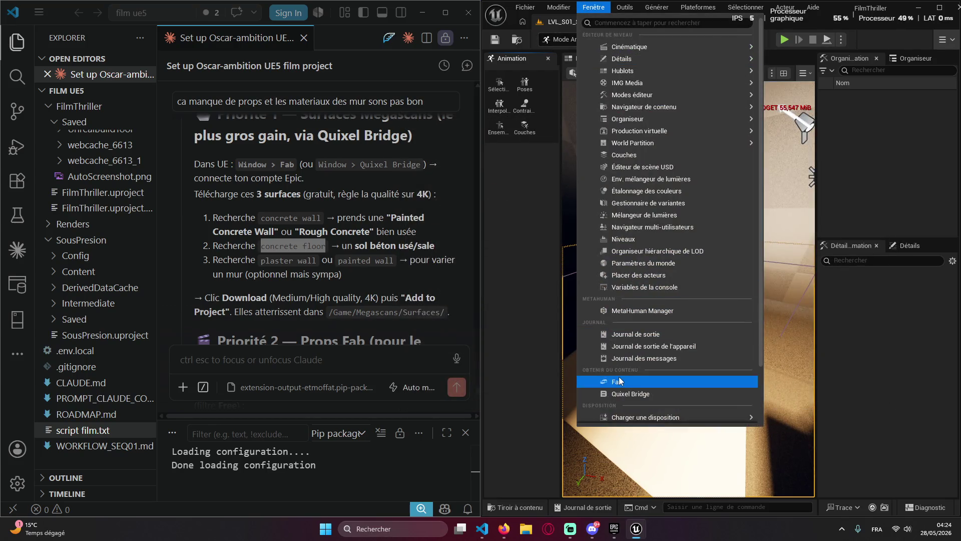
{"action": "left_click", "coordinate": [621, 382]}
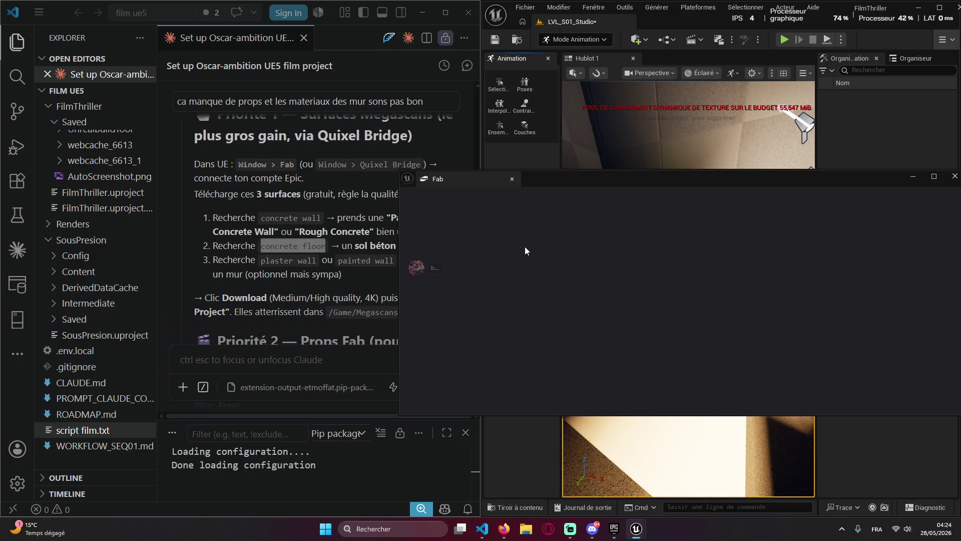
Search Fab for 'concrete floor' and add the free Concrete Floor surface to the project
{"action": "left_click", "coordinate": [524, 200]}
{"action": "type", "text": "concrete floor"}
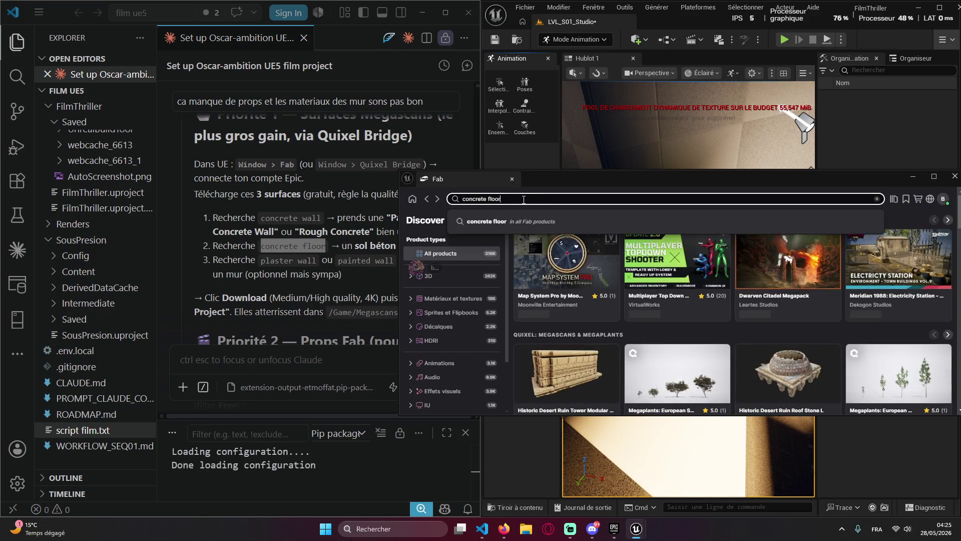
{"action": "key", "text": "Return"}
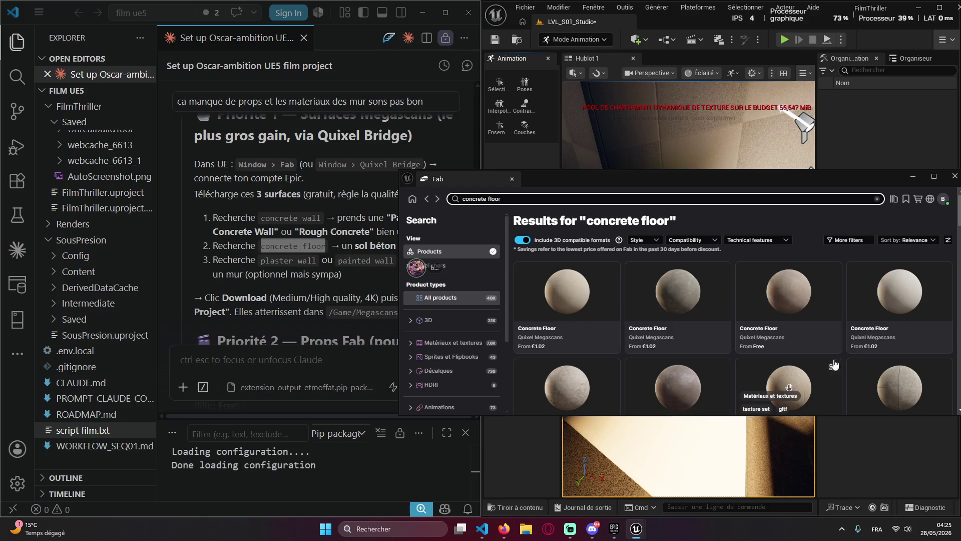
{"action": "scroll", "coordinate": [831, 360], "scroll_direction": "down", "scroll_amount": 1}
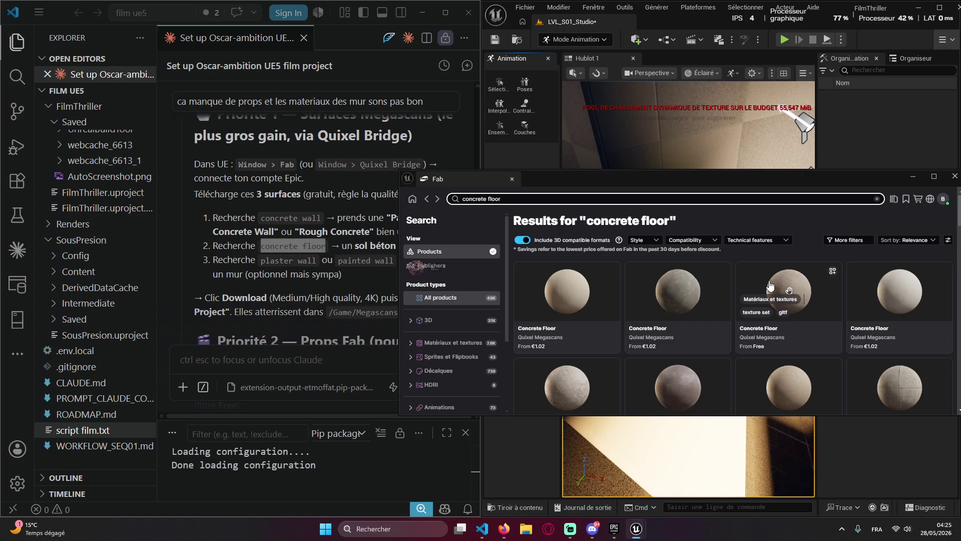
{"action": "left_click", "coordinate": [758, 283]}
{"action": "left_click", "coordinate": [806, 358]}
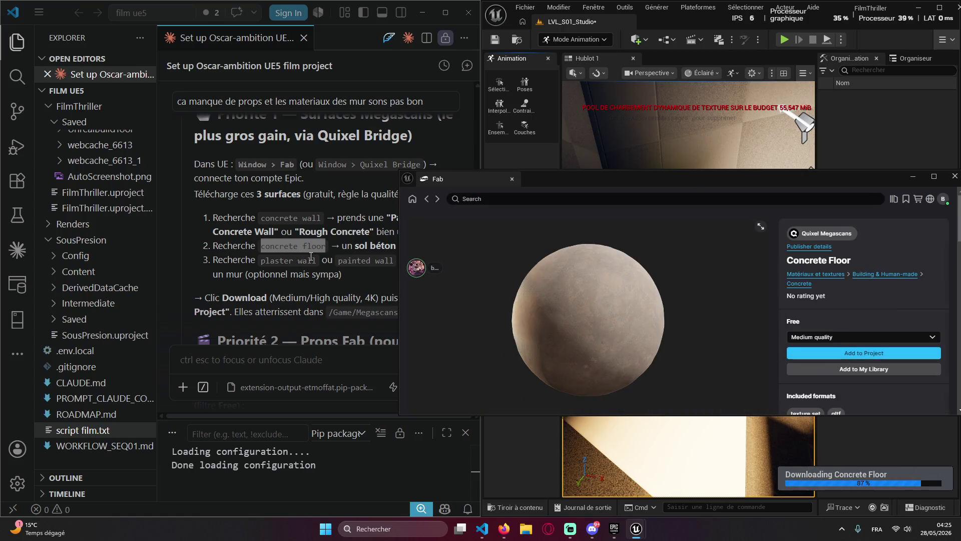
{"action": "left_click_drag", "start_coordinate": [316, 260], "coordinate": [261, 260]}
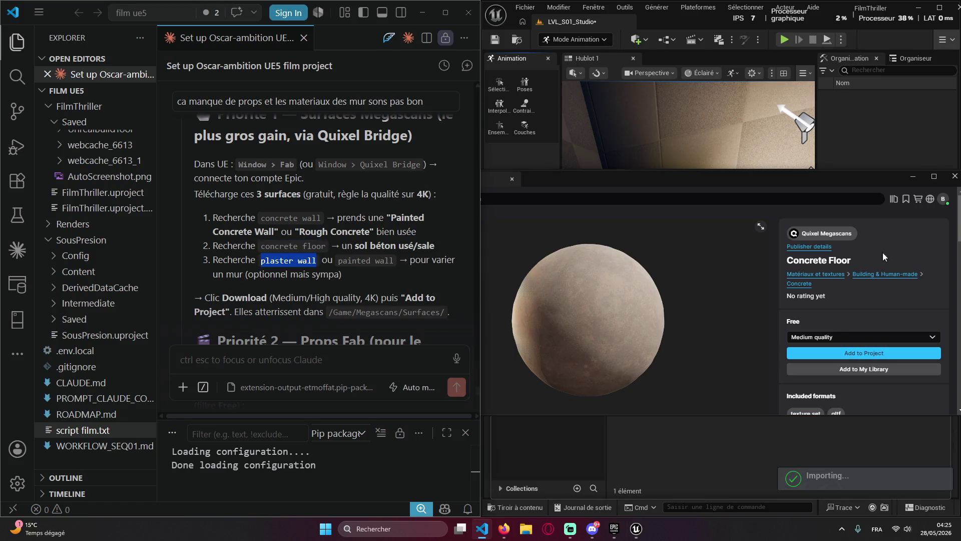
{"action": "left_click", "coordinate": [526, 200]}
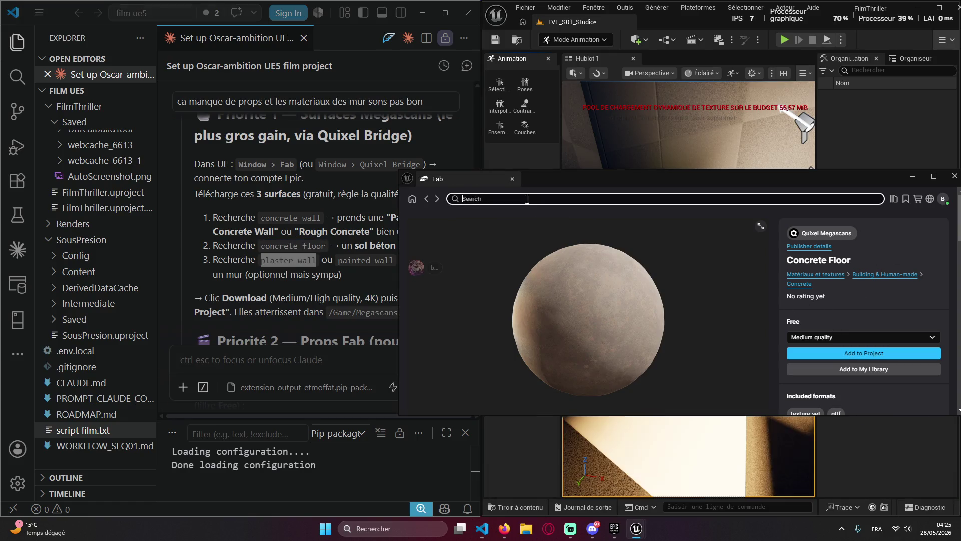
Search Fab for 'concrete floor' and show the full results
{"action": "type", "text": "concrete floor"}
{"action": "key", "text": "Return"}
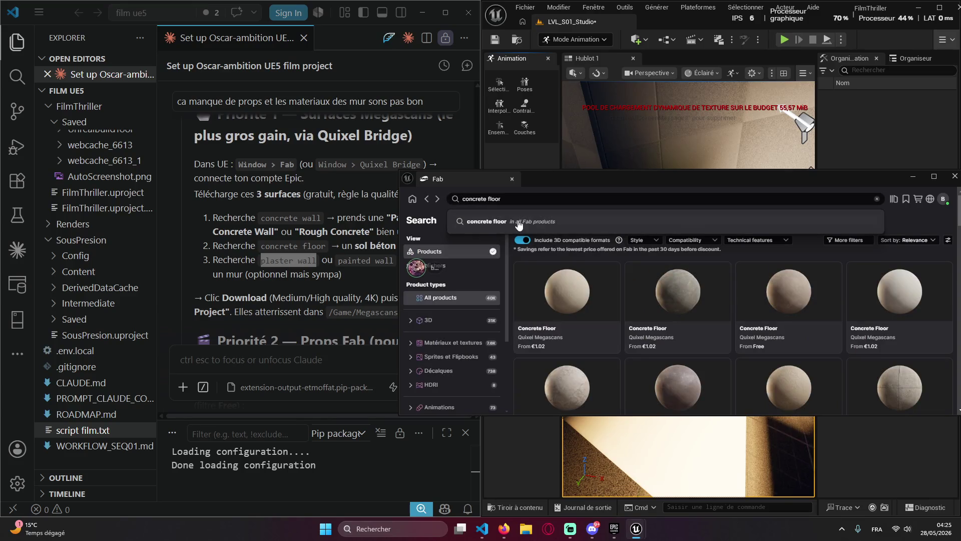
{"action": "key", "text": "Return"}
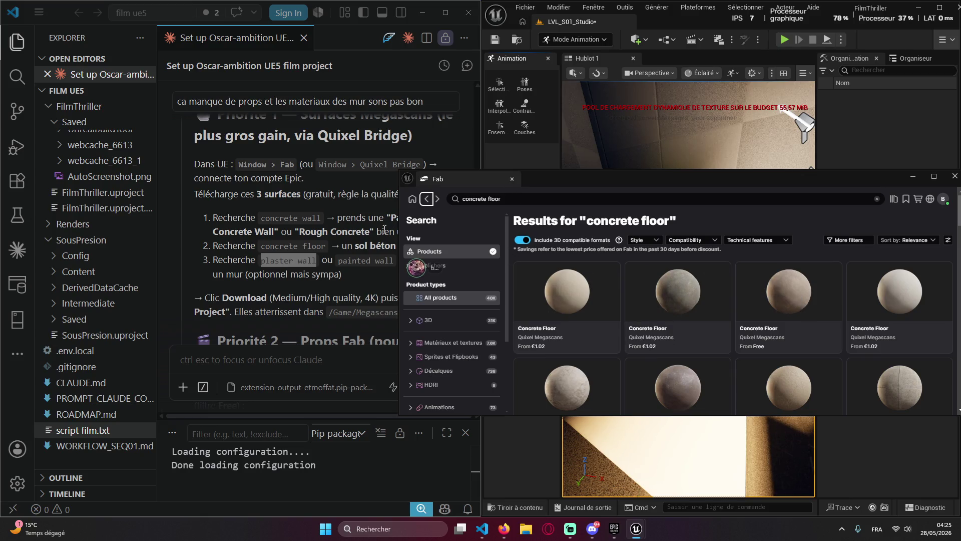
Search Fab for 'plaster wall' from Claude's reply and add the free Plaster Material Pack
{"action": "left_click", "coordinate": [371, 264]}
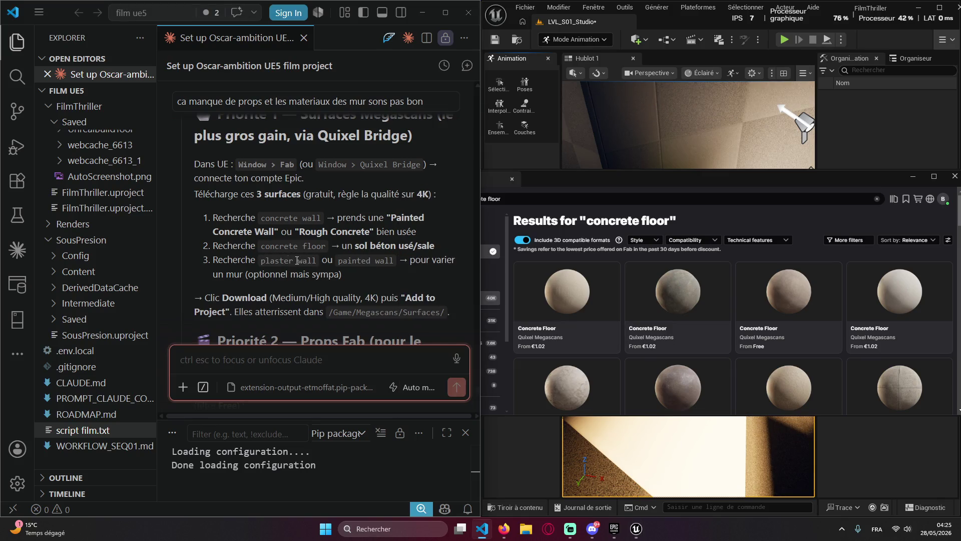
{"action": "mouse_move", "coordinate": [317, 260]}
{"action": "left_mouse_down"}
{"action": "mouse_move", "coordinate": [260, 260]}
{"action": "mouse_move", "coordinate": [301, 261]}
{"action": "left_mouse_up"}
{"action": "key", "text": "ctrl+c"}
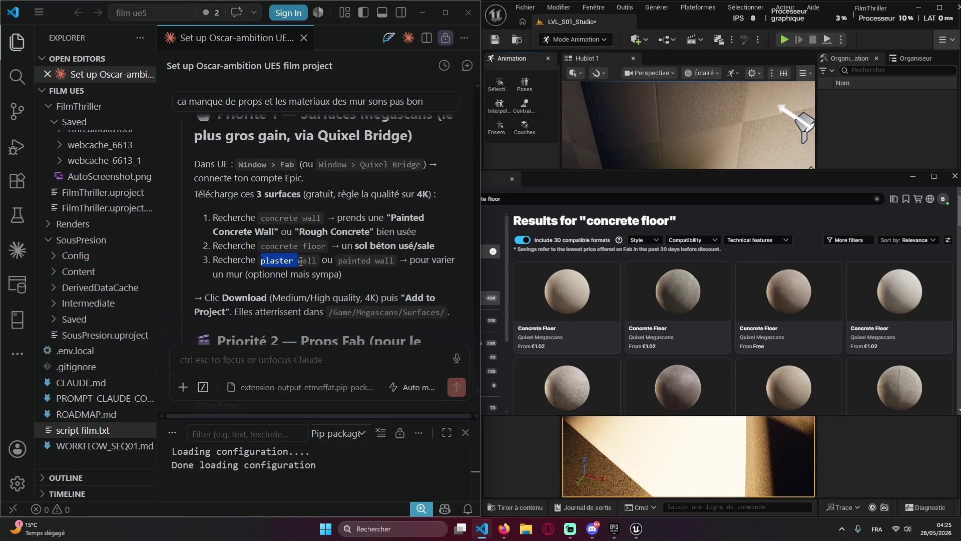
{"action": "left_click", "coordinate": [563, 199]}
{"action": "key", "text": "ctrl+v"}
{"action": "key", "text": "Return"}
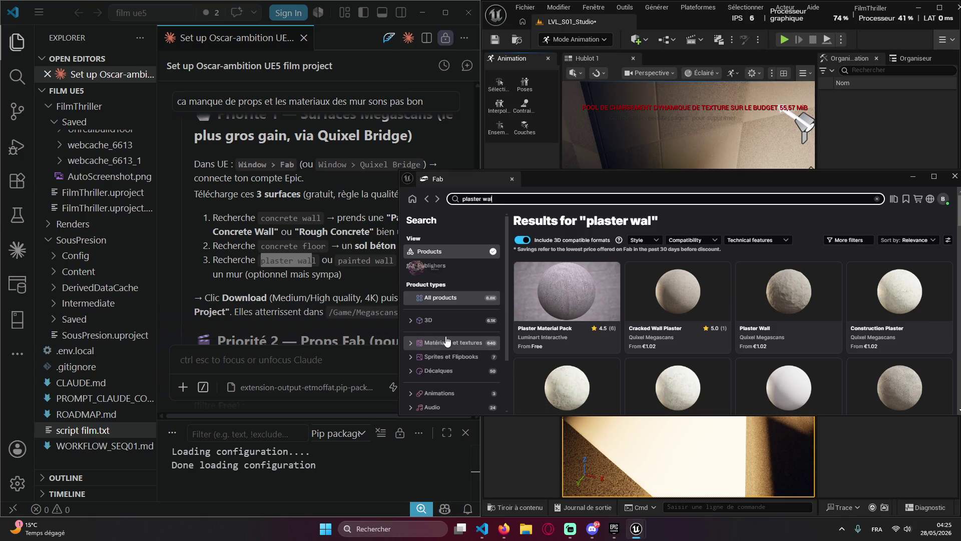
{"action": "left_click", "coordinate": [533, 280]}
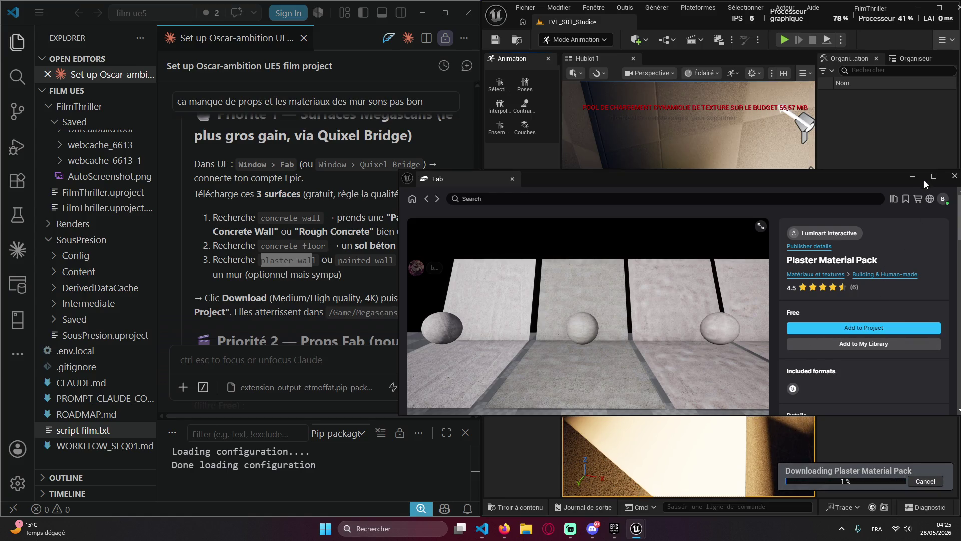
{"action": "left_click", "coordinate": [429, 202]}
Search Fab for 'interrogation room', taken from Claude's reply
{"action": "left_click", "coordinate": [372, 284]}
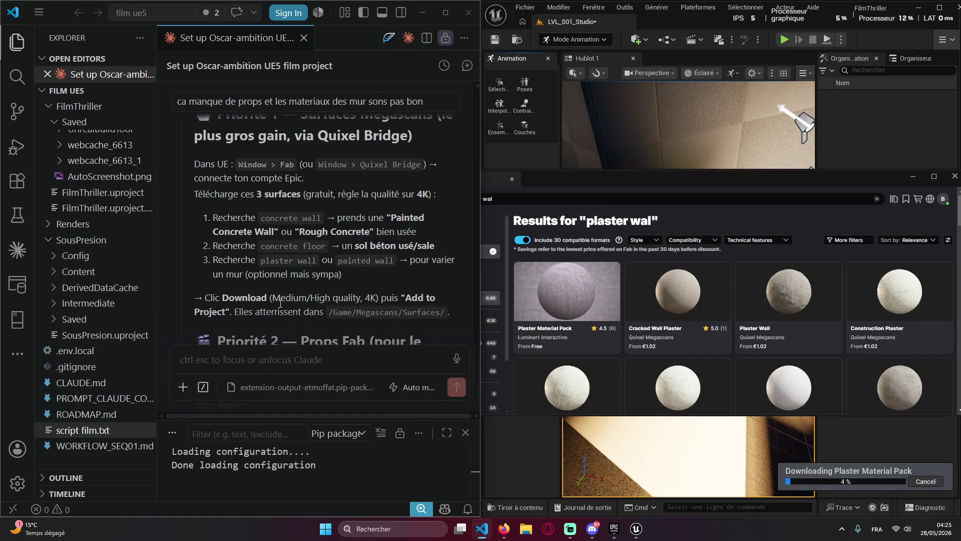
{"action": "scroll", "coordinate": [280, 304], "scroll_direction": "down", "scroll_amount": 4}
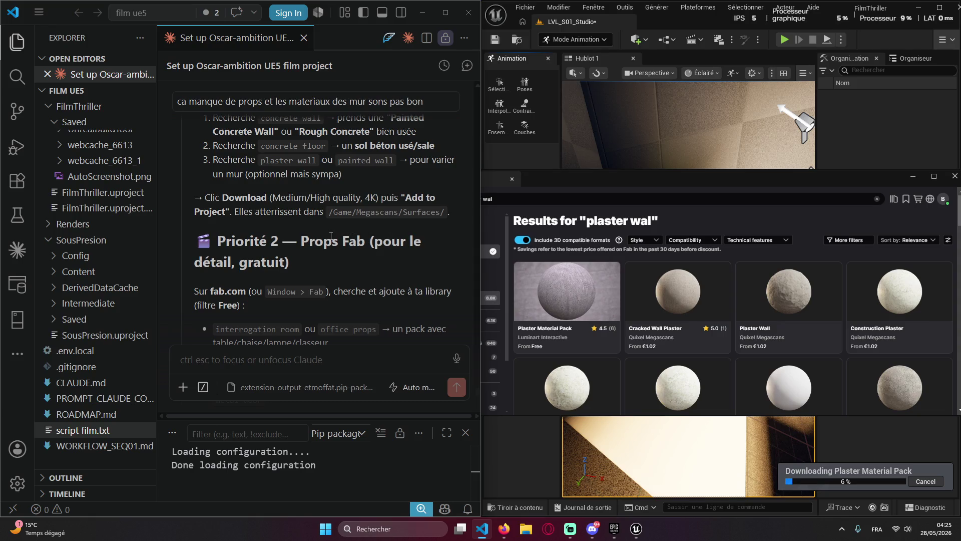
{"action": "scroll", "coordinate": [307, 247], "scroll_direction": "down", "scroll_amount": 4}
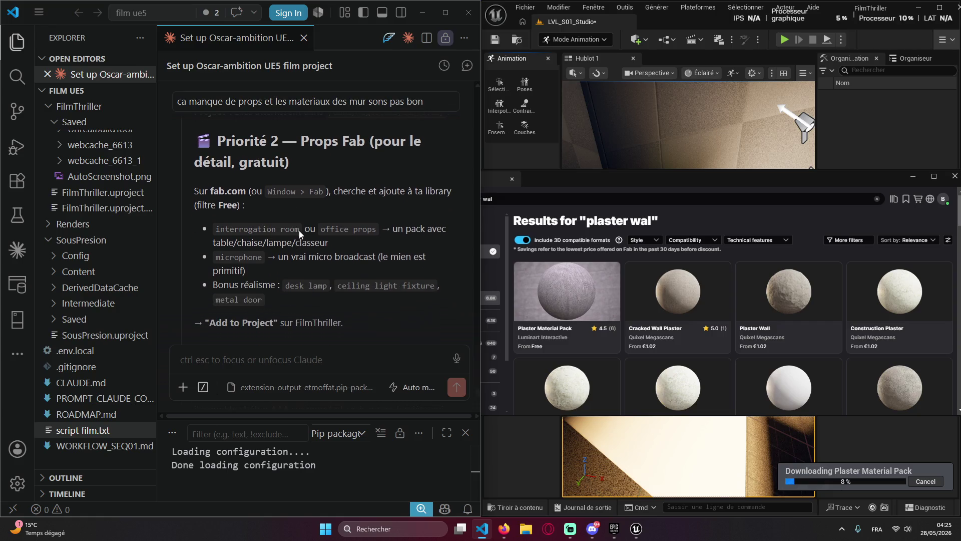
{"action": "left_click_drag", "start_coordinate": [299, 229], "coordinate": [216, 229]}
{"action": "key", "text": "ctrl+c"}
{"action": "left_click", "coordinate": [505, 198]}
{"action": "key", "text": "ctrl+a"}
{"action": "key", "text": "ctrl+v"}
{"action": "key", "text": "Return"}
Search Fab for 'office props', copied from Claude's reply
{"action": "mouse_move", "coordinate": [599, 275]}
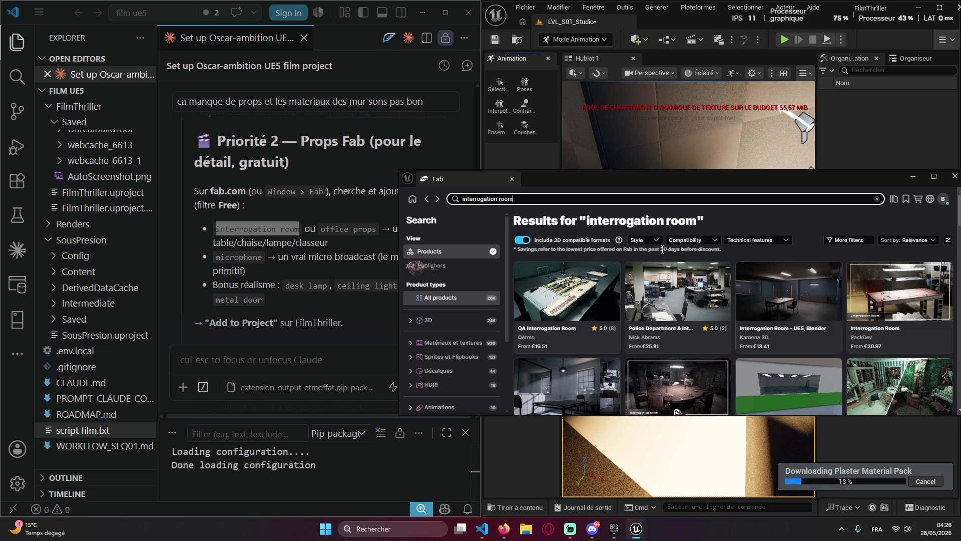
{"action": "scroll", "coordinate": [673, 253], "scroll_direction": "down", "scroll_amount": 2}
{"action": "scroll", "coordinate": [648, 252], "scroll_direction": "down", "scroll_amount": 3}
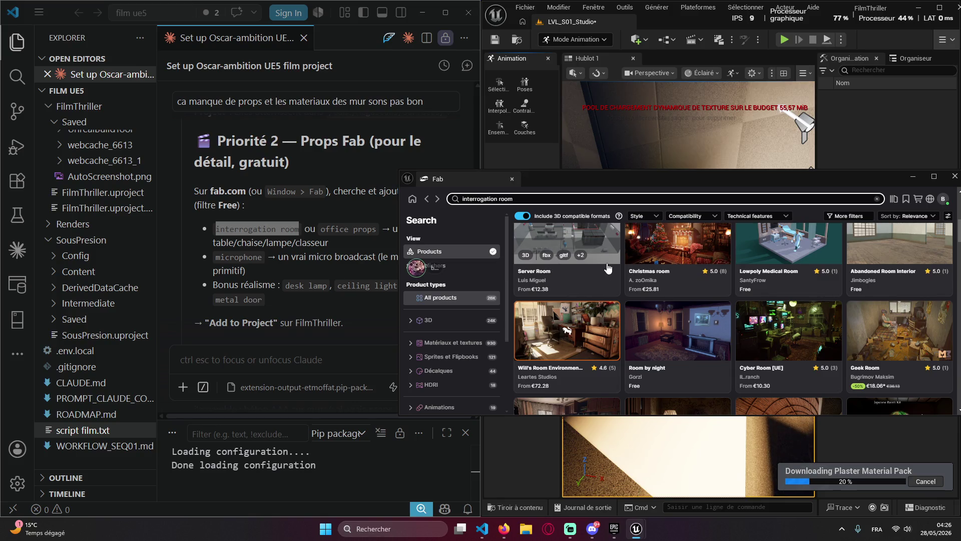
{"action": "left_click_drag", "start_coordinate": [321, 229], "coordinate": [377, 233]}
{"action": "key", "text": "ctrl+c"}
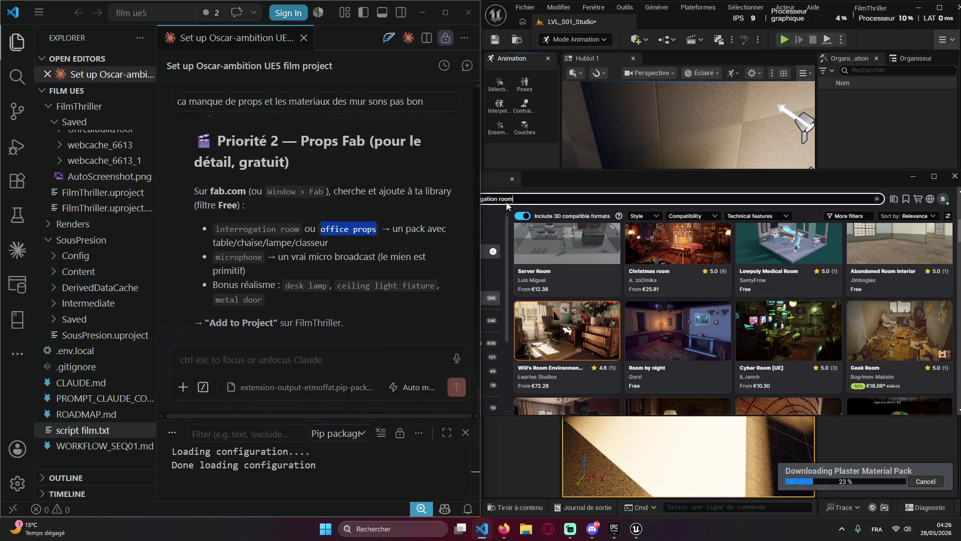
{"action": "left_click", "coordinate": [507, 203]}
{"action": "key", "text": "ctrl+a"}
{"action": "key", "text": "ctrl+v"}
{"action": "key", "text": "Return"}
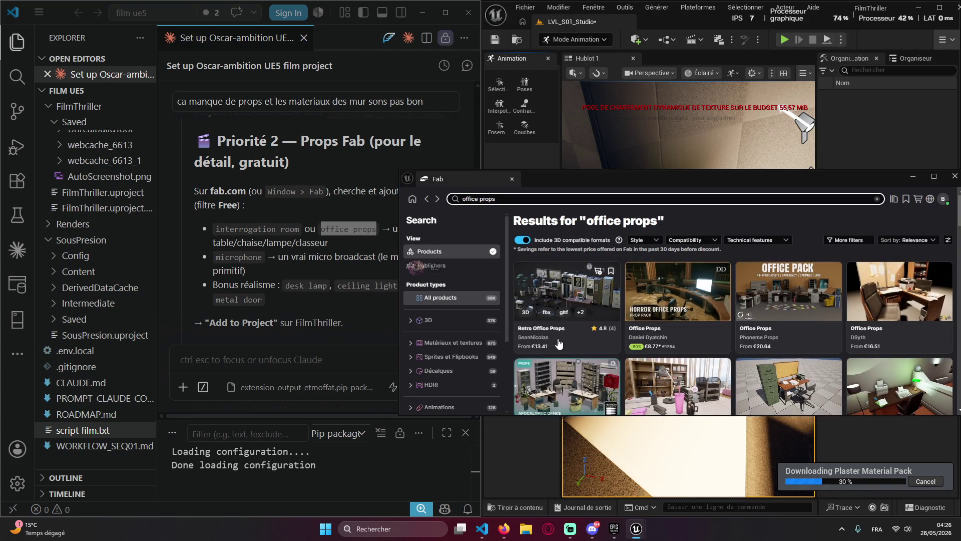
Browse the office props results, then close the Fab window
{"action": "scroll", "coordinate": [633, 281], "scroll_direction": "down", "scroll_amount": 1}
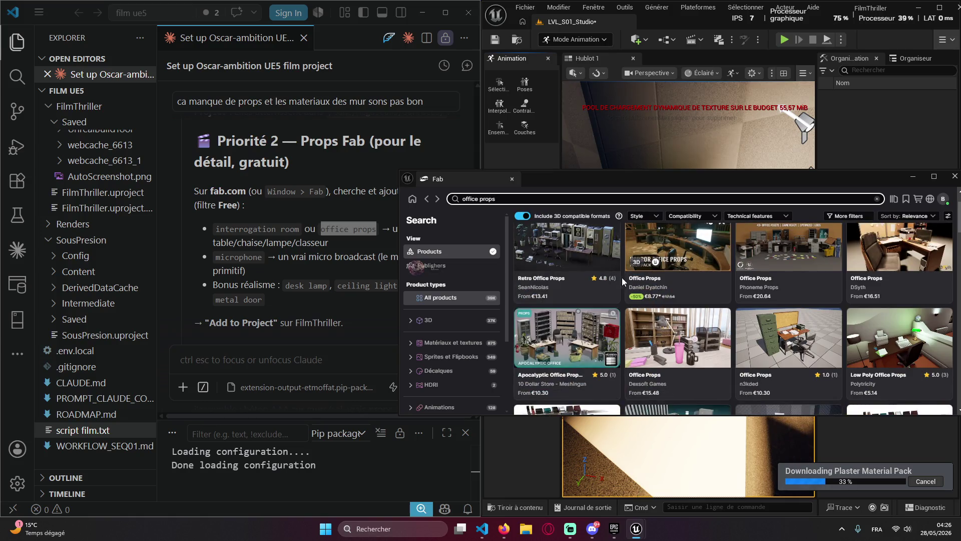
{"action": "scroll", "coordinate": [608, 290], "scroll_direction": "down", "scroll_amount": 2}
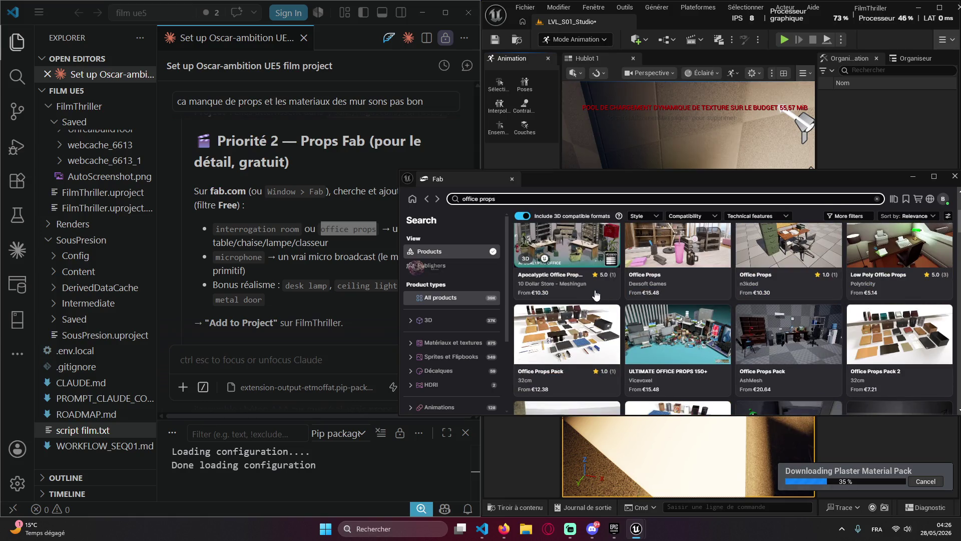
{"action": "scroll", "coordinate": [595, 296], "scroll_direction": "down", "scroll_amount": 4}
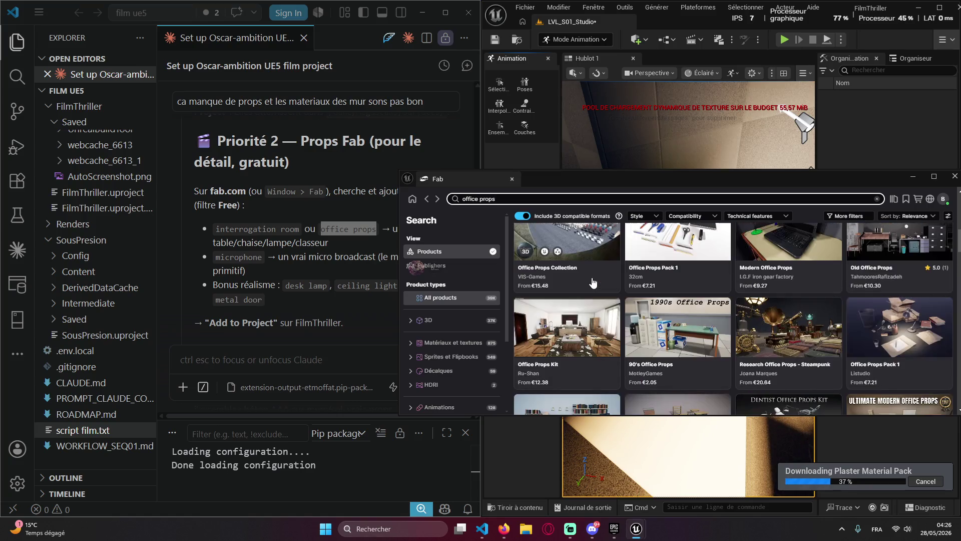
{"action": "scroll", "coordinate": [592, 282], "scroll_direction": "down", "scroll_amount": 2}
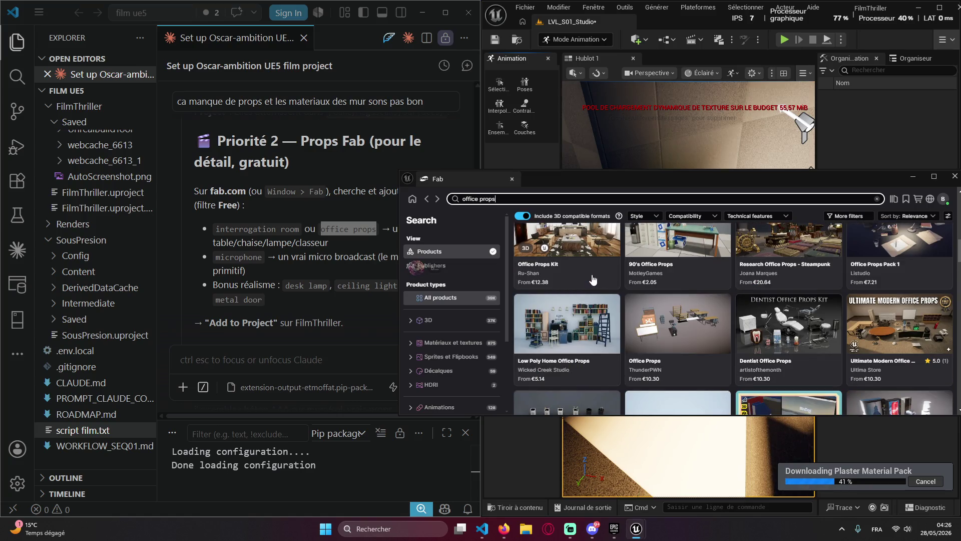
{"action": "scroll", "coordinate": [596, 279], "scroll_direction": "down", "scroll_amount": 3}
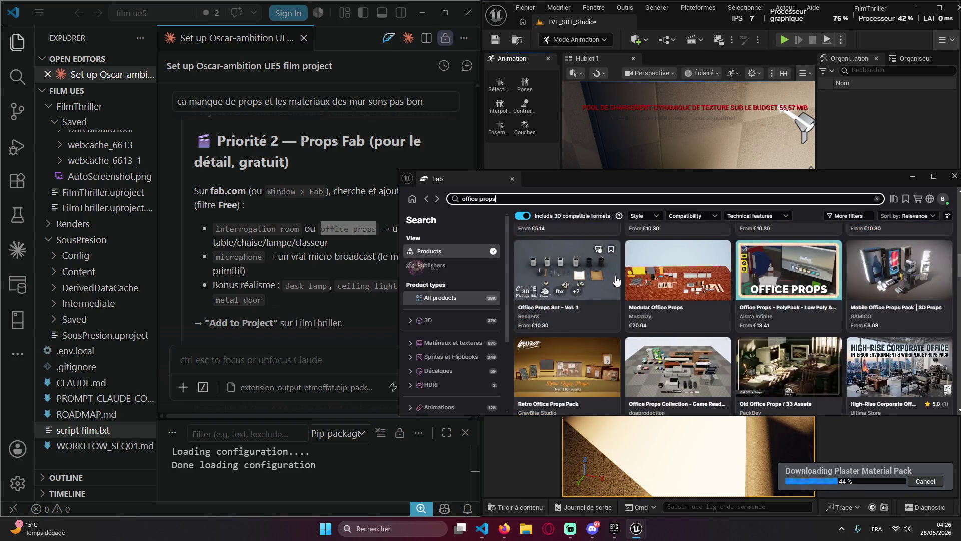
{"action": "scroll", "coordinate": [616, 280], "scroll_direction": "down", "scroll_amount": 2}
{"action": "scroll", "coordinate": [625, 283], "scroll_direction": "down", "scroll_amount": 2}
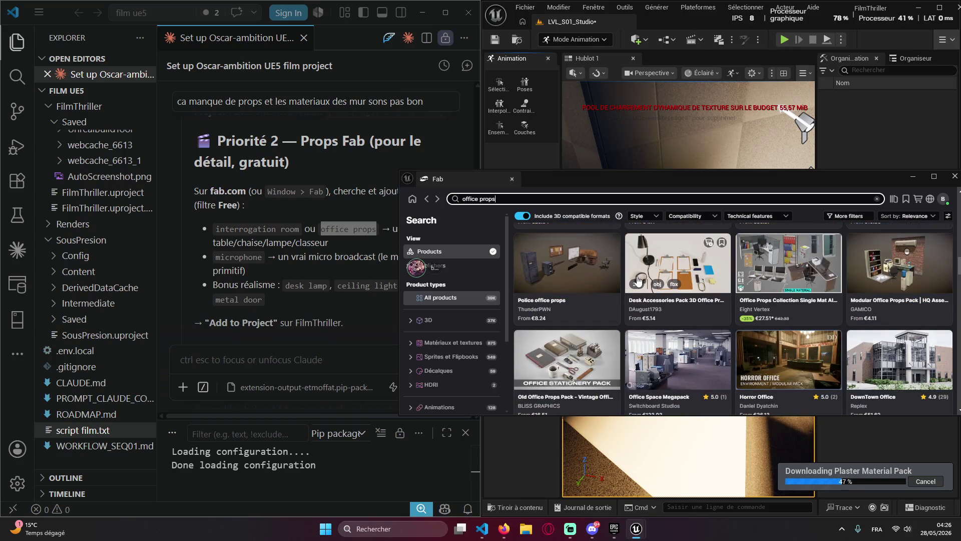
{"action": "scroll", "coordinate": [638, 280], "scroll_direction": "up", "scroll_amount": 2}
{"action": "left_click", "coordinate": [955, 177]}
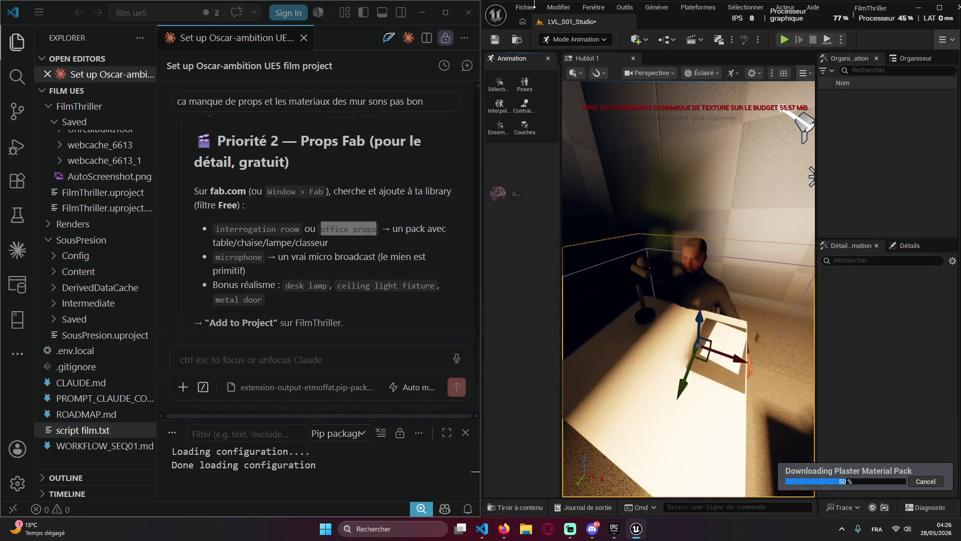
{"action": "left_click", "coordinate": [559, 7]}
{"action": "mouse_move", "coordinate": [593, 7]}
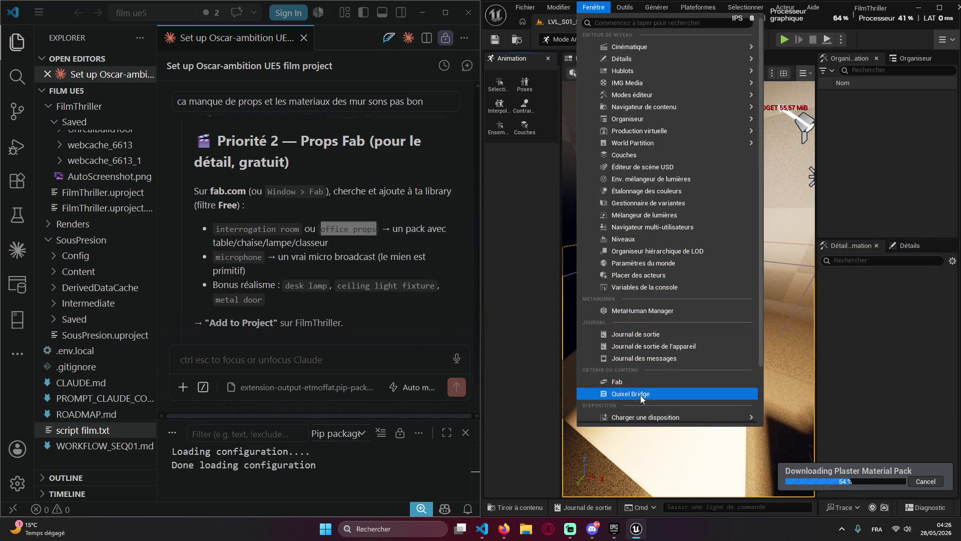
{"action": "left_click", "coordinate": [641, 394]}
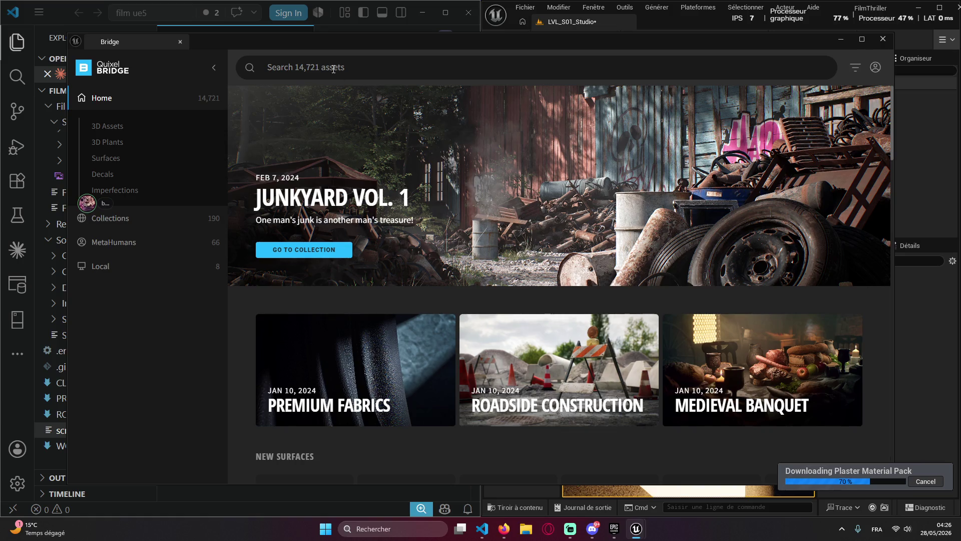
{"action": "type", "text": "office props"}
{"action": "key", "text": "Return"}
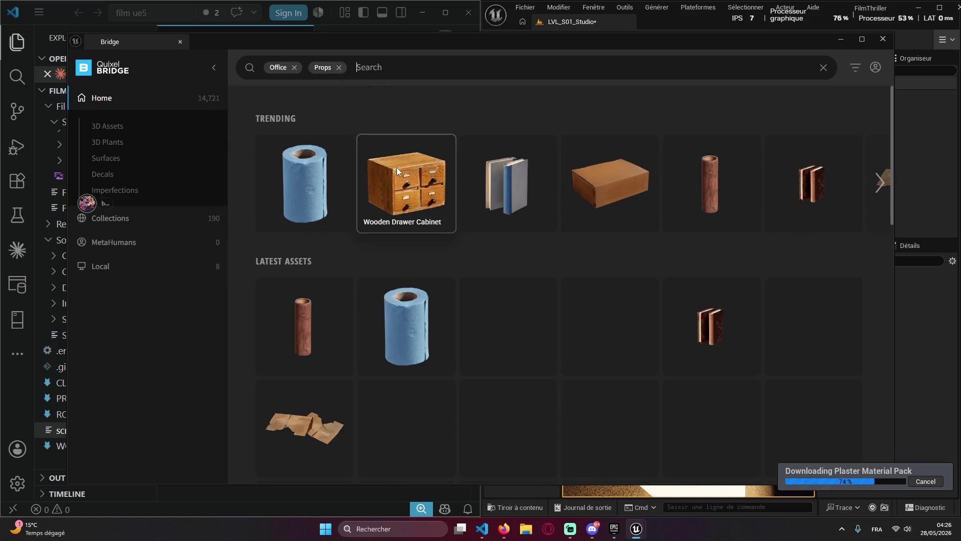
{"action": "scroll", "coordinate": [379, 239], "scroll_direction": "down", "scroll_amount": 2}
{"action": "scroll", "coordinate": [477, 179], "scroll_direction": "down", "scroll_amount": 3}
{"action": "scroll", "coordinate": [513, 275], "scroll_direction": "up", "scroll_amount": 5}
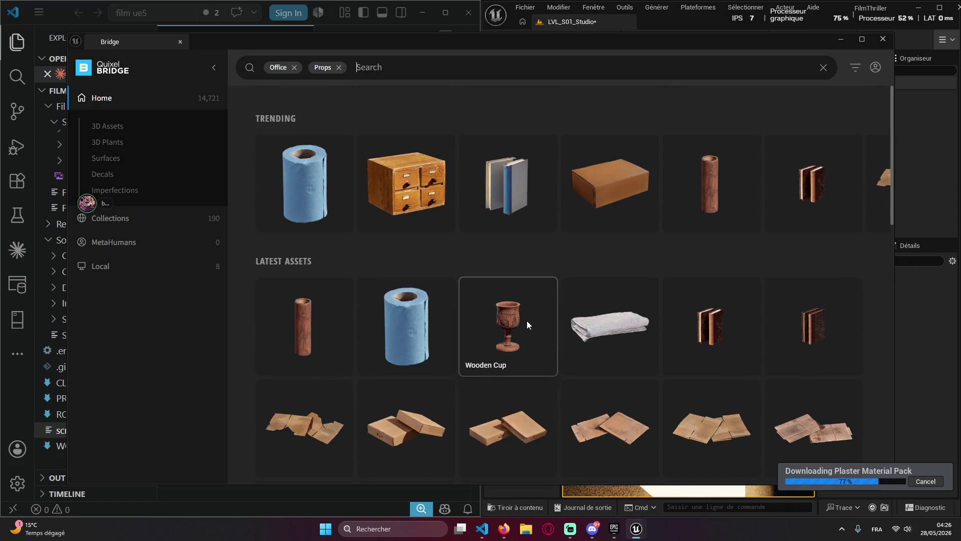
{"action": "scroll", "coordinate": [380, 276], "scroll_direction": "down", "scroll_amount": 10}
{"action": "scroll", "coordinate": [430, 260], "scroll_direction": "up", "scroll_amount": 3}
{"action": "scroll", "coordinate": [425, 221], "scroll_direction": "up", "scroll_amount": 3}
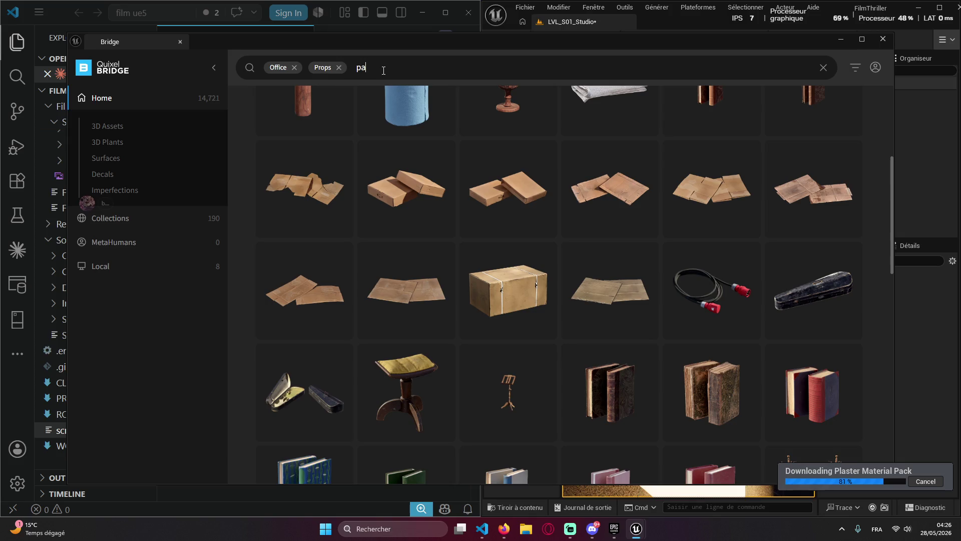
{"action": "type", "text": "ck"}
{"action": "key", "text": "Return"}
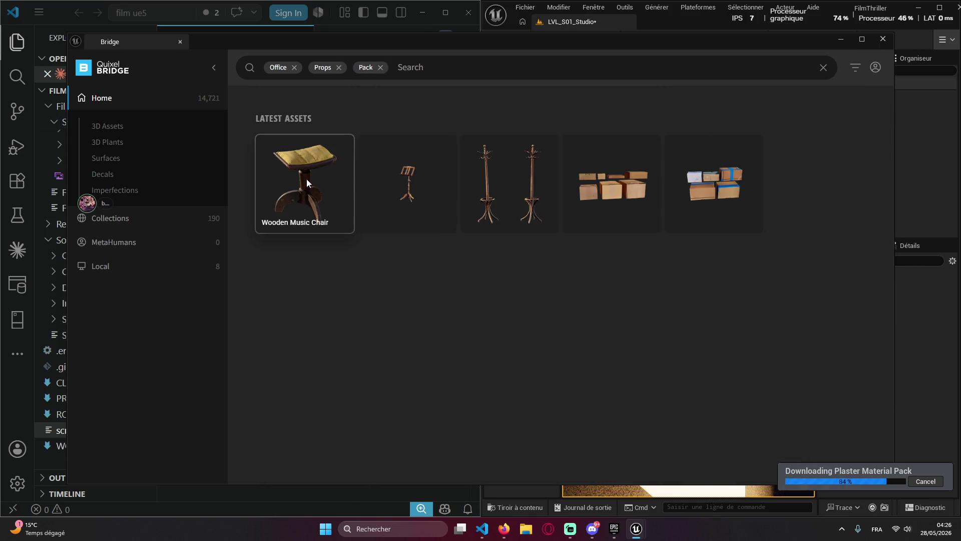
{"action": "right_click", "coordinate": [644, 209]}
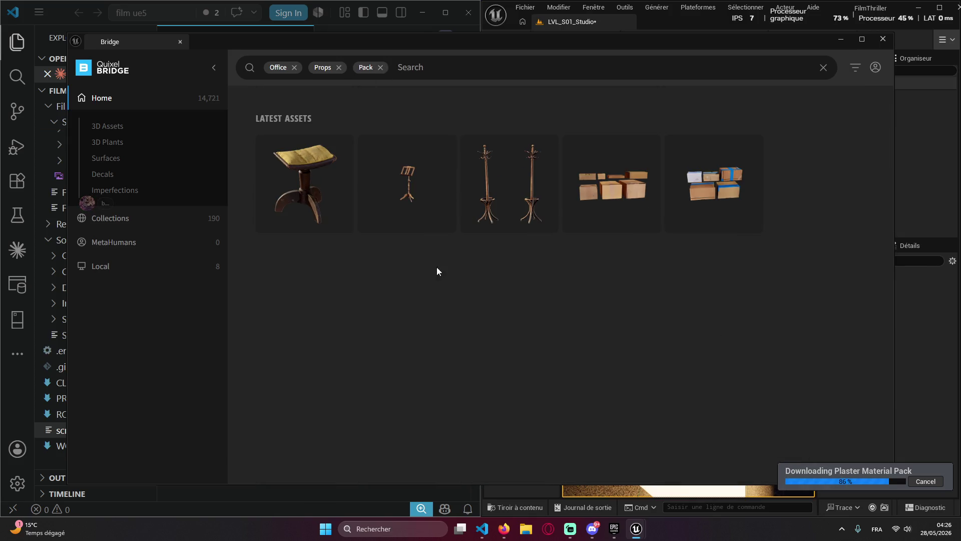
{"action": "left_click", "coordinate": [882, 40]}
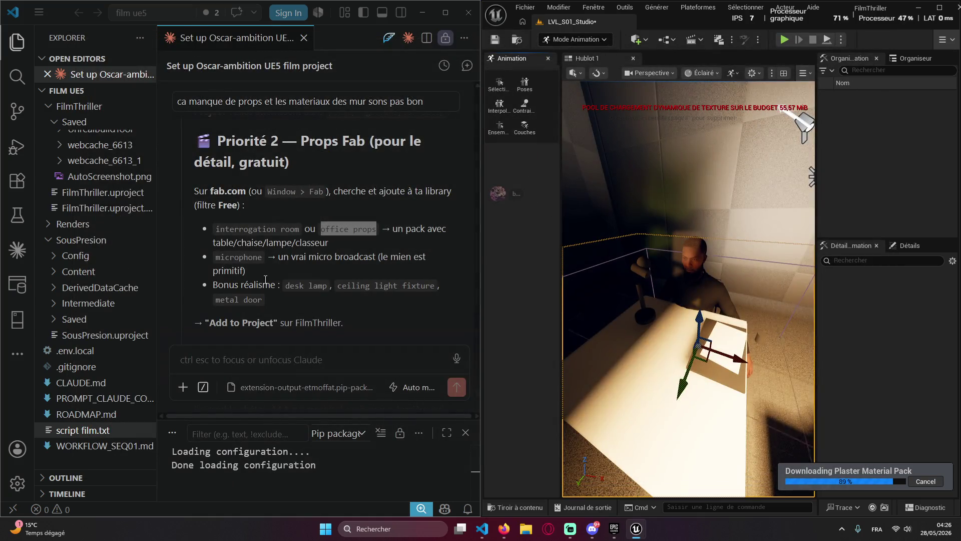
Reopen Fab from the Window menu, reposition its window, and close the Content Browser
{"action": "left_click", "coordinate": [225, 242]}
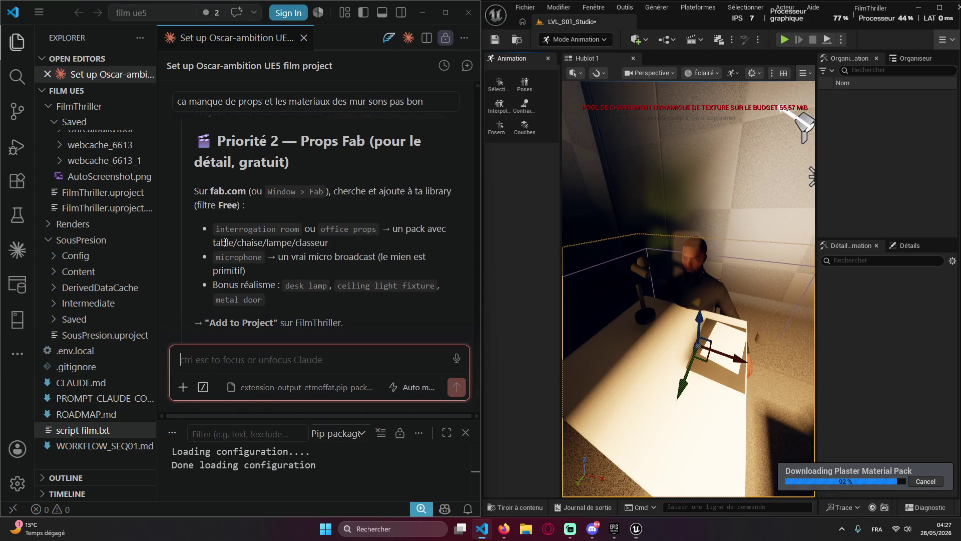
{"action": "double_click", "coordinate": [282, 244]}
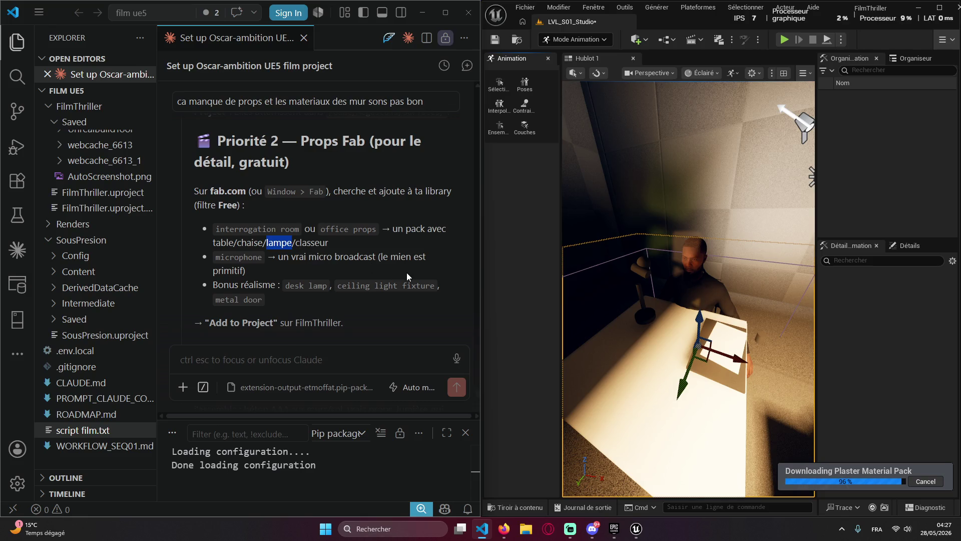
{"action": "left_click", "coordinate": [593, 7]}
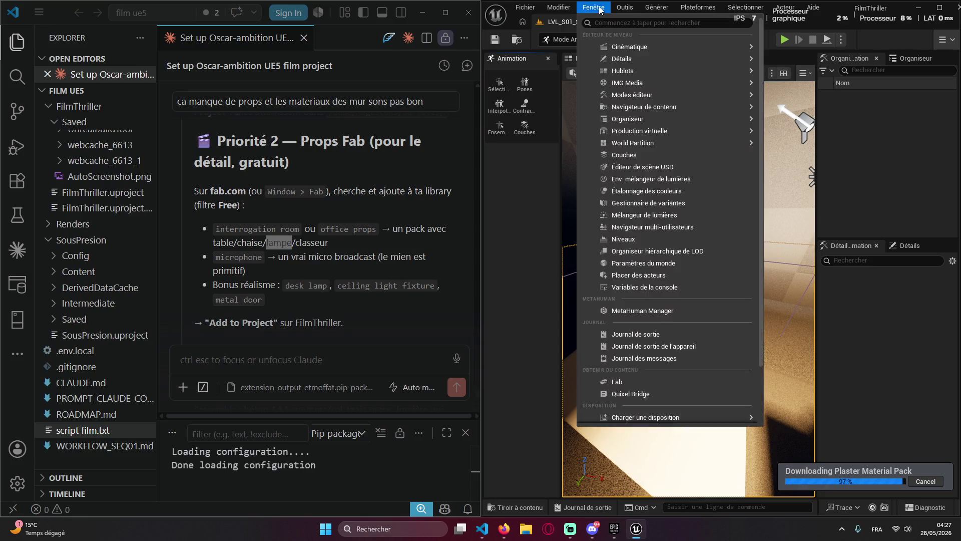
{"action": "left_click", "coordinate": [630, 385]}
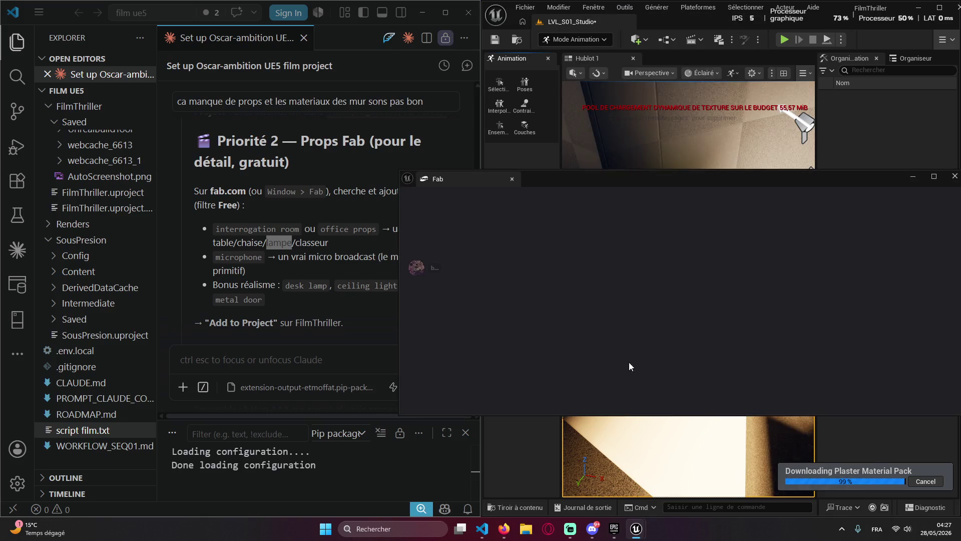
{"action": "left_click_drag", "start_coordinate": [544, 188], "coordinate": [684, 166]}
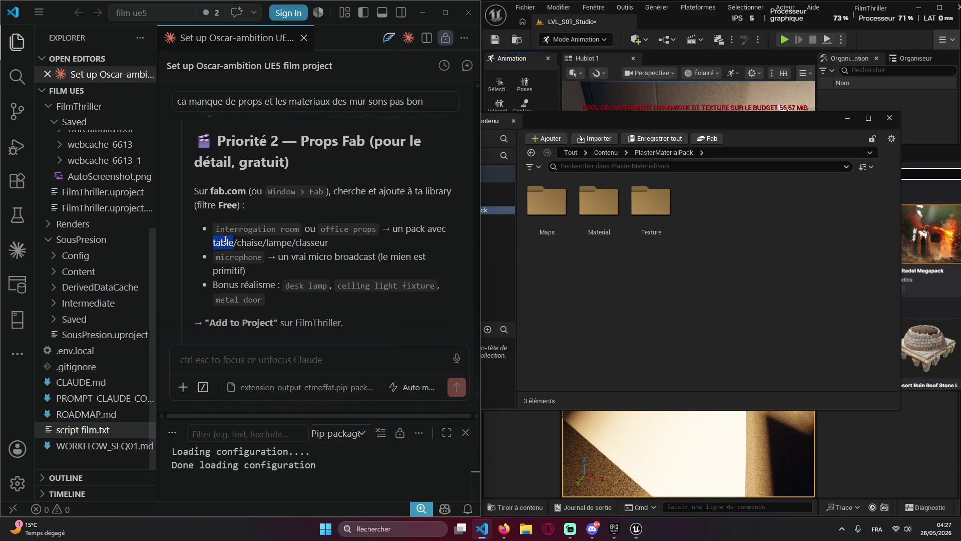
{"action": "left_click", "coordinate": [889, 118]}
Search Fab for 'table' and scroll through the results
{"action": "left_click", "coordinate": [674, 173]}
{"action": "type", "text": "table"}
{"action": "key", "text": "Return"}
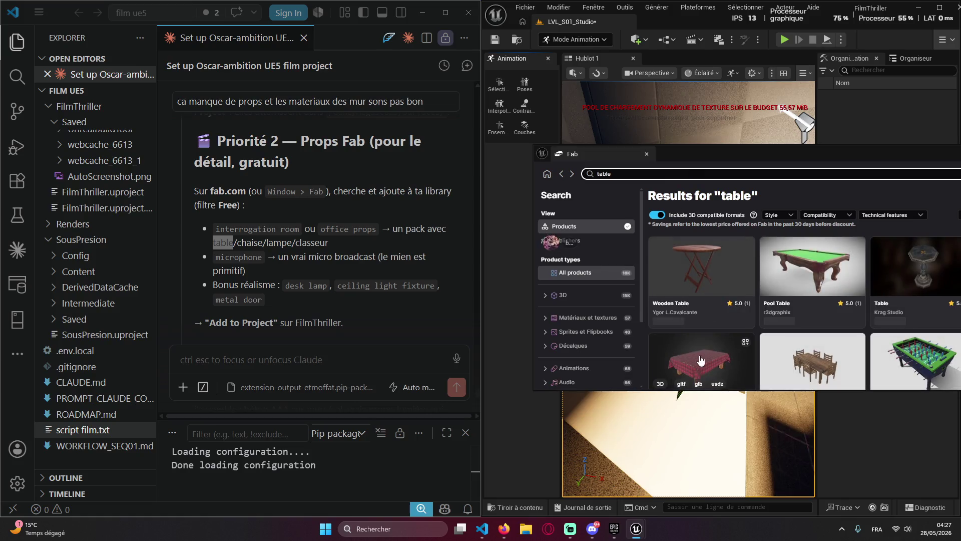
{"action": "scroll", "coordinate": [676, 306], "scroll_direction": "down", "scroll_amount": 3}
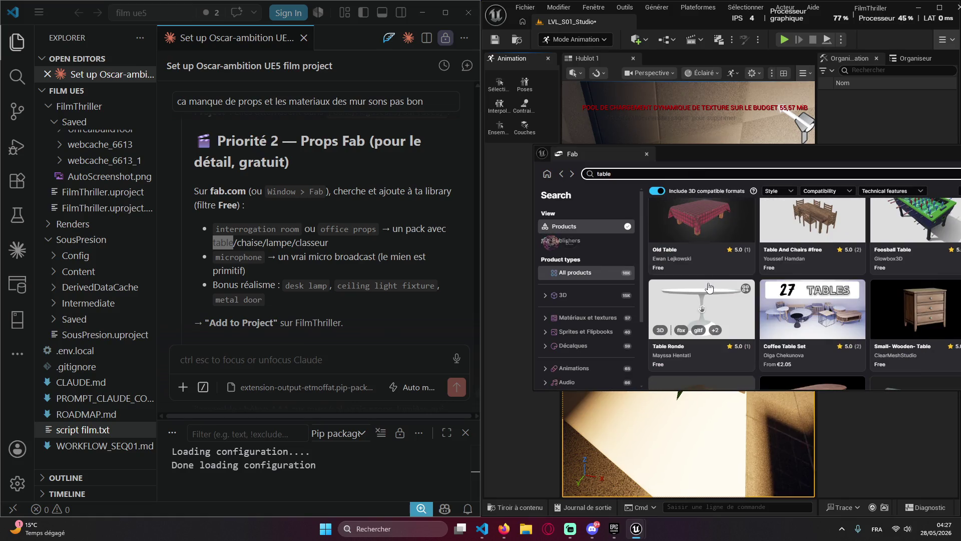
{"action": "scroll", "coordinate": [686, 292], "scroll_direction": "down", "scroll_amount": 3}
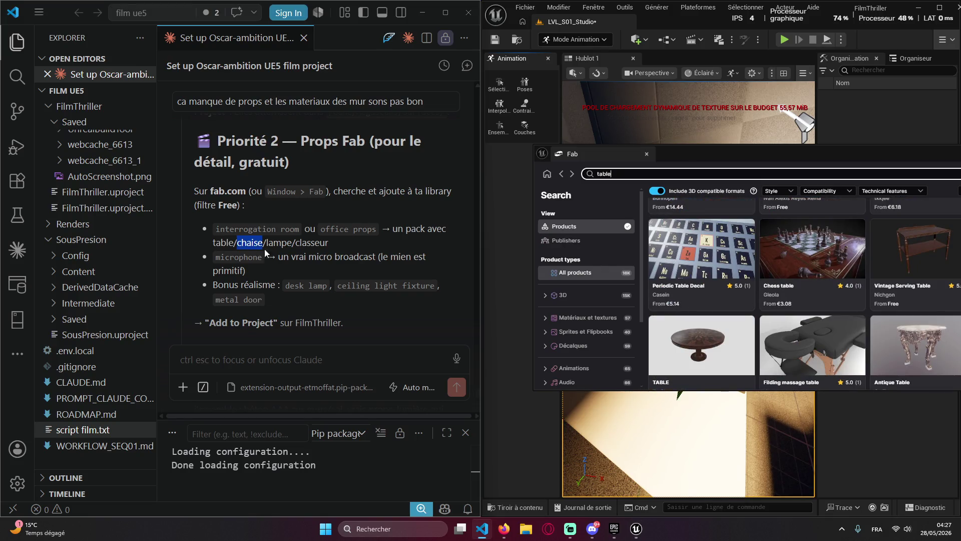
Search Fab for 'chaise', copied from the prop list, and browse the chair results
{"action": "double_click", "coordinate": [250, 242]}
{"action": "key", "text": "ctrl+c"}
{"action": "left_click", "coordinate": [539, 173]}
{"action": "key", "text": "ctrl+a"}
{"action": "key", "text": "ctrl+v"}
{"action": "key", "text": "Return"}
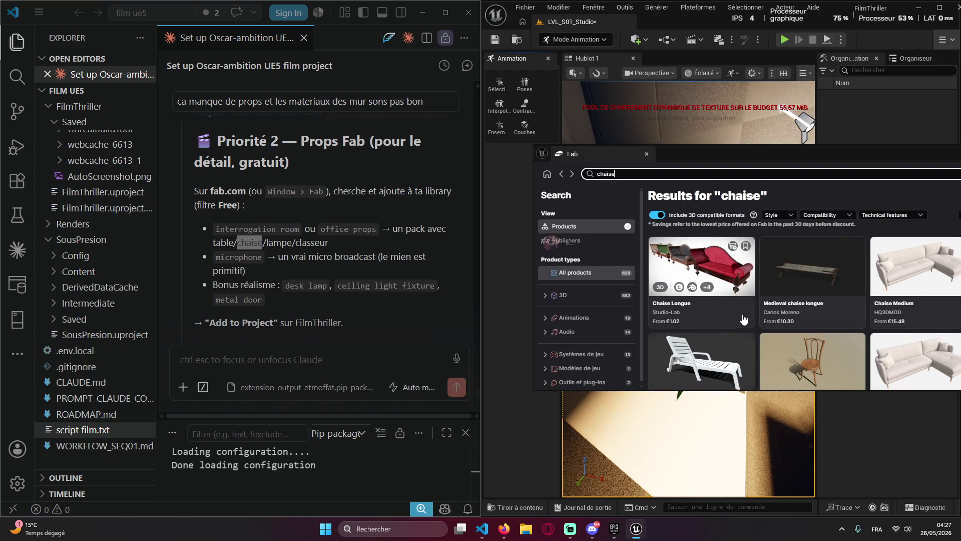
{"action": "scroll", "coordinate": [732, 326], "scroll_direction": "down", "scroll_amount": 3}
{"action": "scroll", "coordinate": [773, 305], "scroll_direction": "down", "scroll_amount": 5}
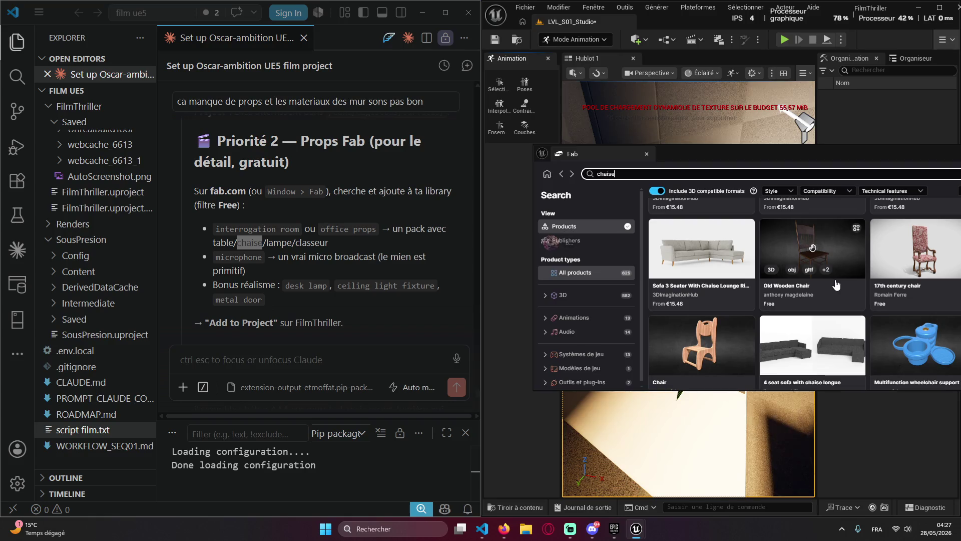
Add the free Old Wooden Chair from Fab to the project
{"action": "left_click", "coordinate": [844, 272]}
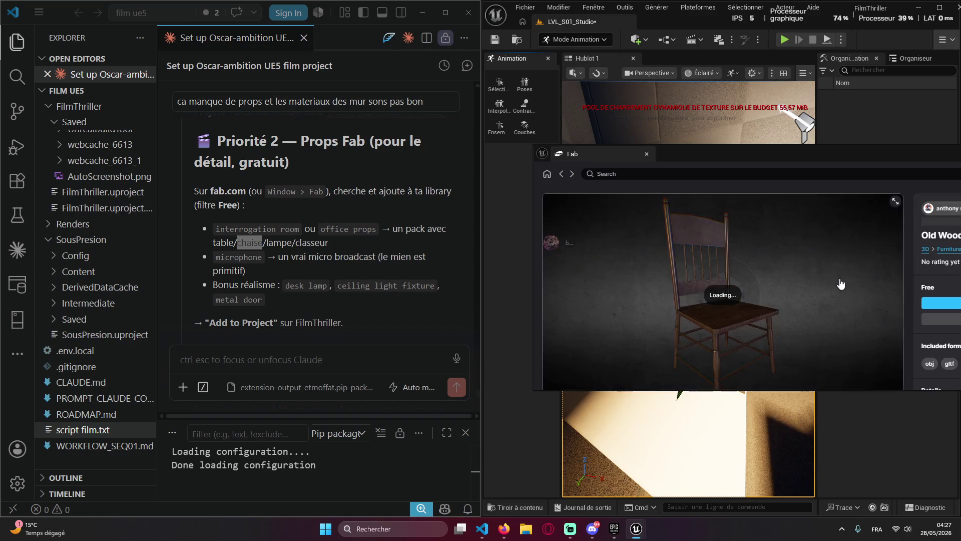
{"action": "left_click_drag", "start_coordinate": [805, 158], "coordinate": [666, 145]}
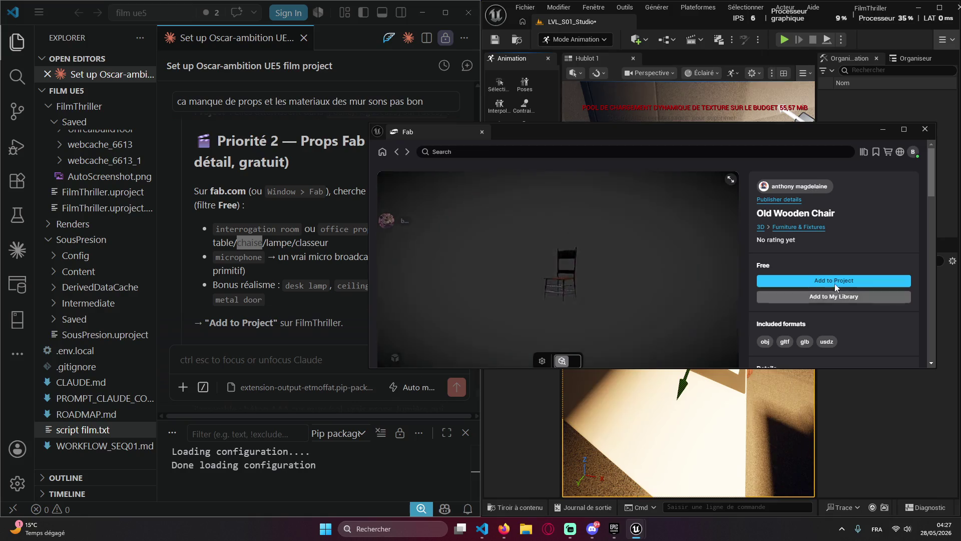
{"action": "left_click", "coordinate": [834, 284]}
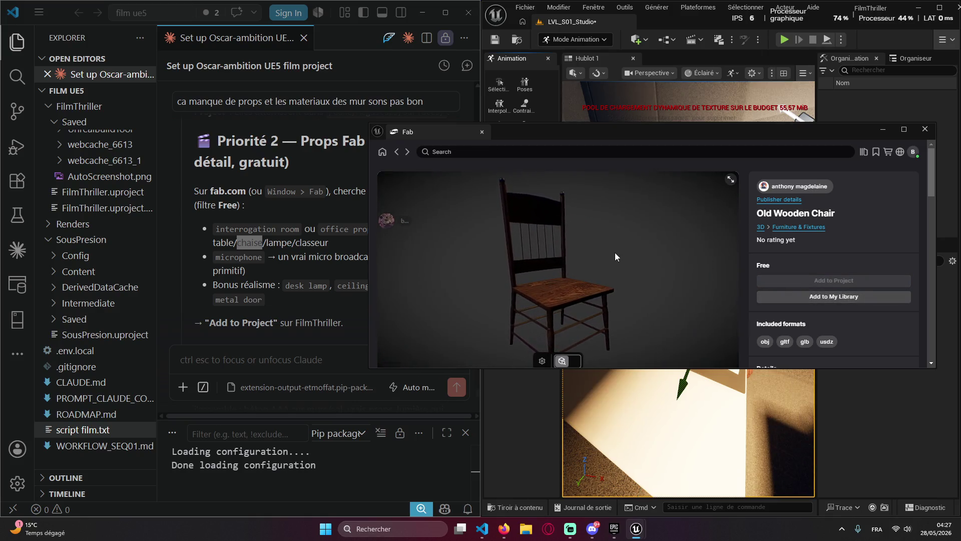
{"action": "left_click", "coordinate": [882, 129]}
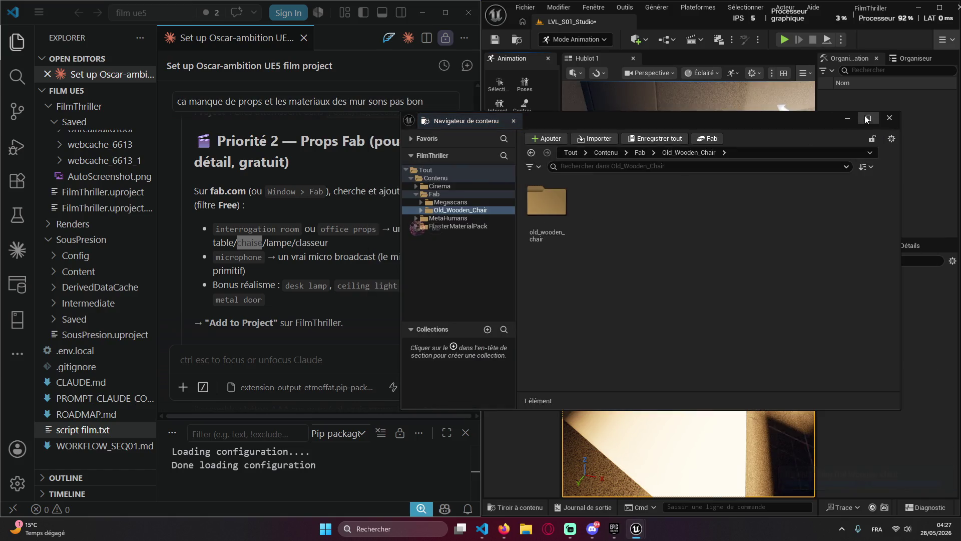
{"action": "left_click", "coordinate": [847, 119]}
Select 'lampe' in the prop list and reopen the Fab store from the Window menu
{"action": "double_click", "coordinate": [284, 243]}
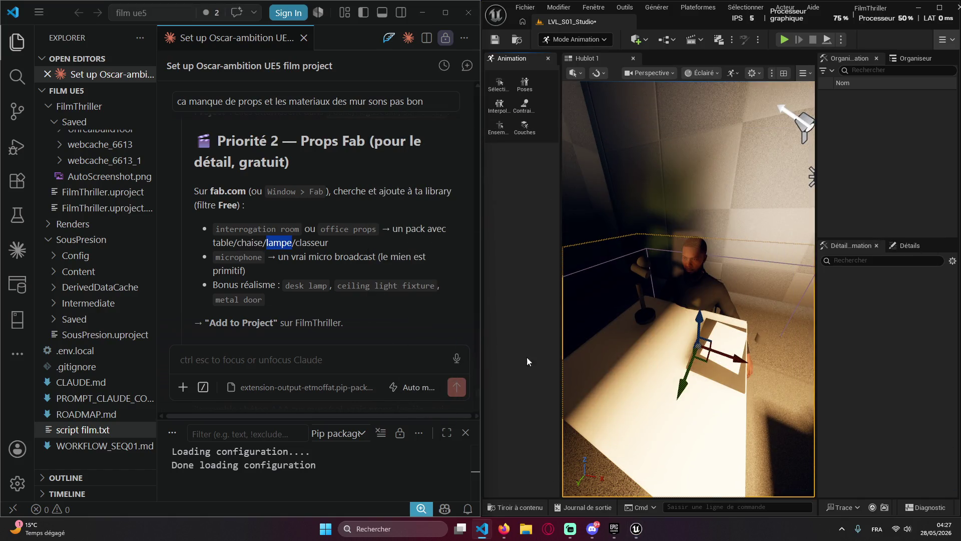
{"action": "left_click", "coordinate": [593, 7]}
{"action": "left_click", "coordinate": [642, 383]}
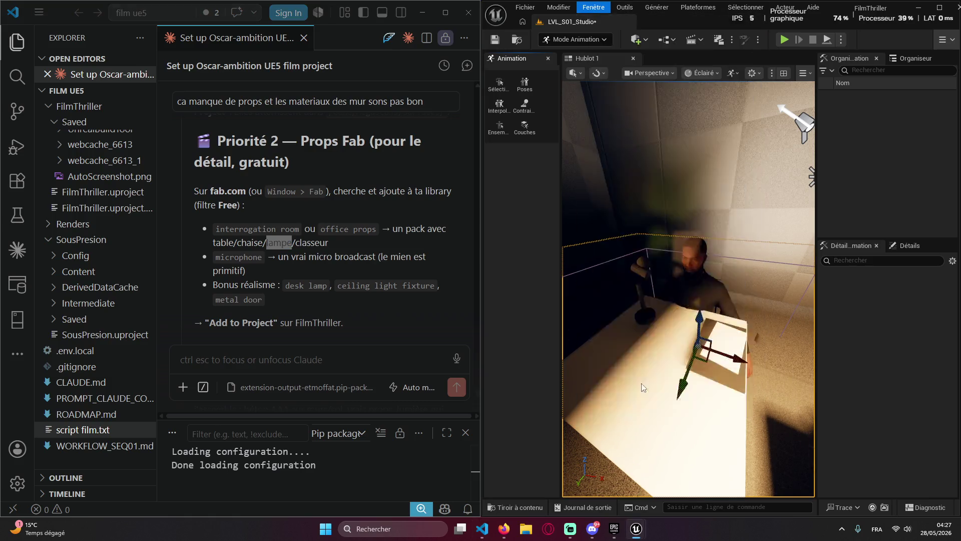
Search Fab for 'lampe' and browse the lamp results
{"action": "left_click", "coordinate": [450, 151]}
{"action": "type", "text": "lampe"}
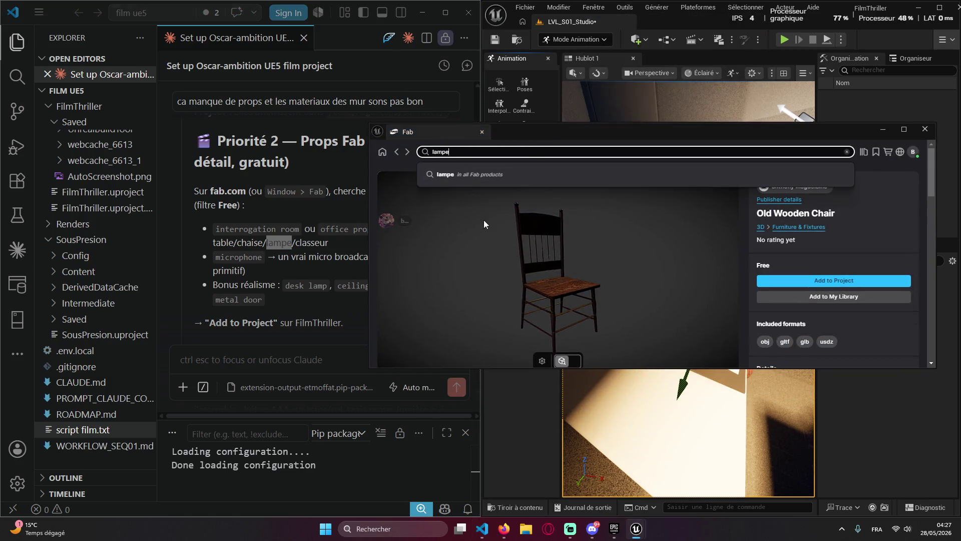
{"action": "key", "text": "Return"}
{"action": "scroll", "coordinate": [701, 275], "scroll_direction": "down", "scroll_amount": 2}
{"action": "scroll", "coordinate": [663, 277], "scroll_direction": "down", "scroll_amount": 5}
{"action": "scroll", "coordinate": [663, 278], "scroll_direction": "up", "scroll_amount": 7}
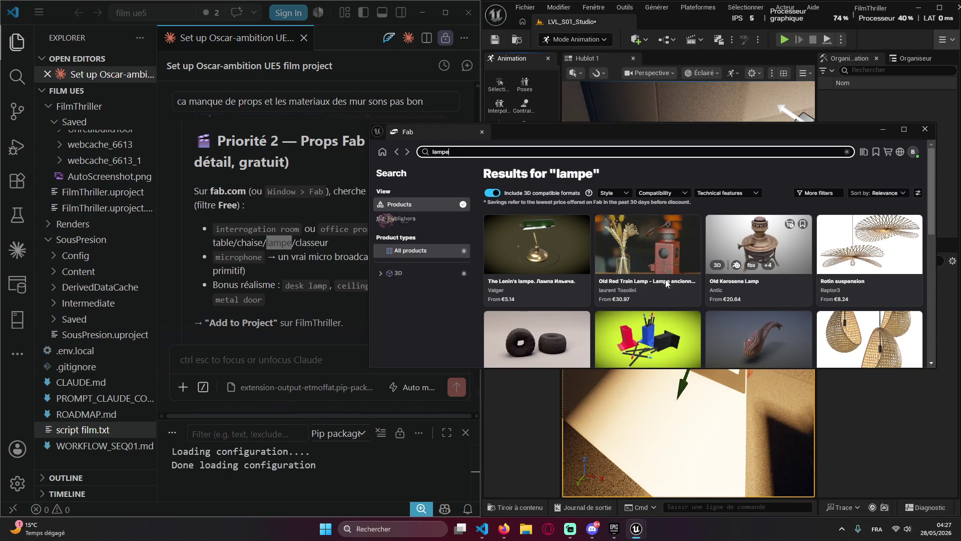
{"action": "scroll", "coordinate": [666, 284], "scroll_direction": "down", "scroll_amount": 7}
{"action": "scroll", "coordinate": [597, 284], "scroll_direction": "up", "scroll_amount": 7}
Search Fab for 'classeur' from the prop list, which returns no results
{"action": "double_click", "coordinate": [318, 248]}
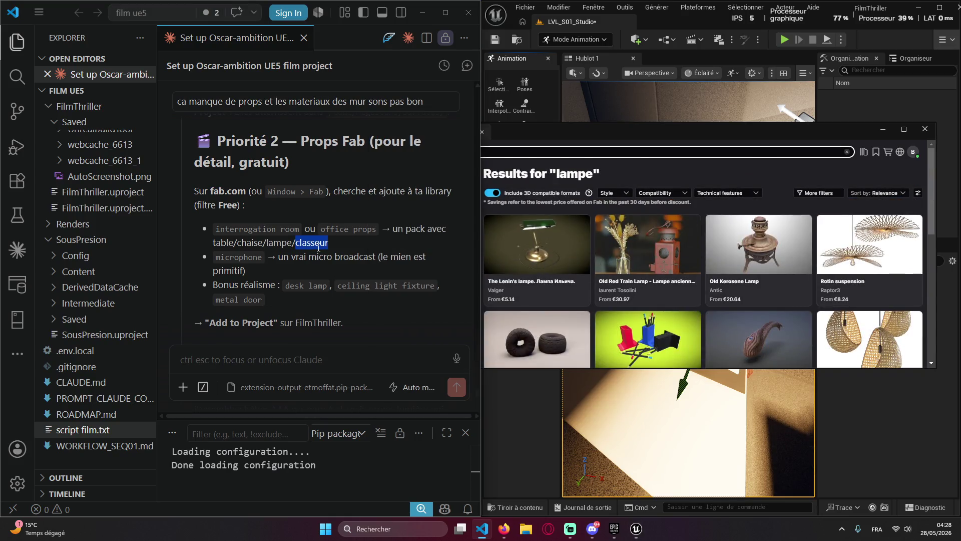
{"action": "left_click", "coordinate": [555, 151]}
{"action": "key", "text": "ctrl+a"}
{"action": "key", "text": "ctrl+v"}
{"action": "key", "text": "Return"}
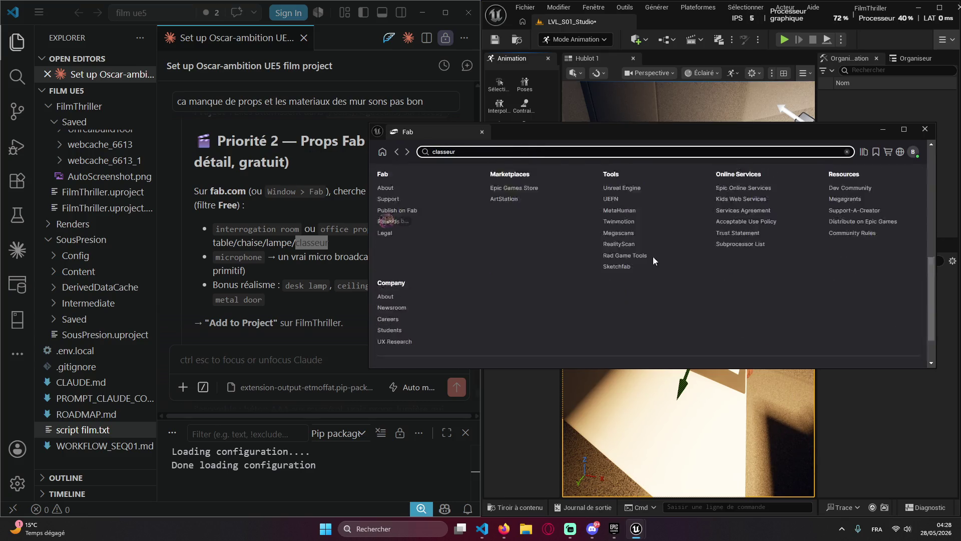
{"action": "double_click", "coordinate": [279, 243]}
{"action": "left_click", "coordinate": [559, 8]}
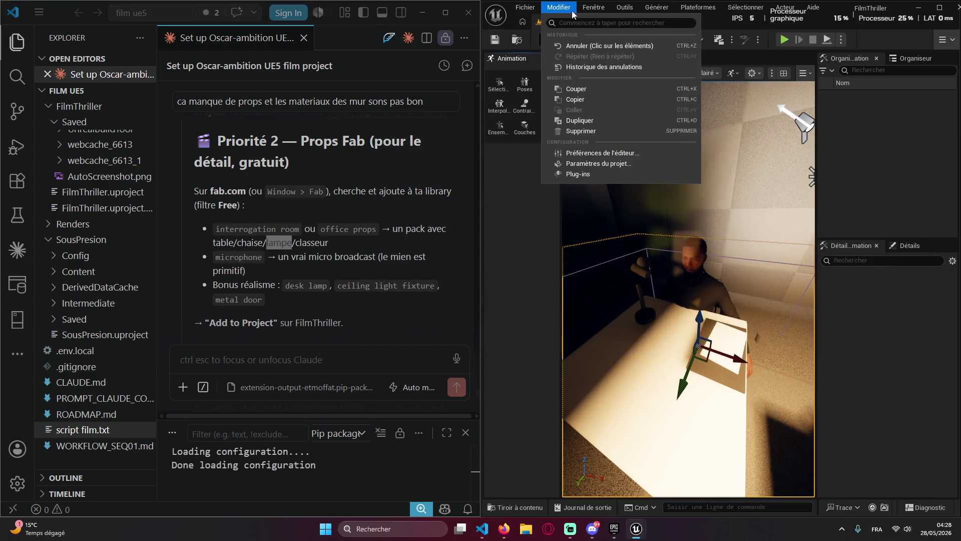
{"action": "left_click", "coordinate": [594, 7]}
{"action": "left_click", "coordinate": [593, 7]}
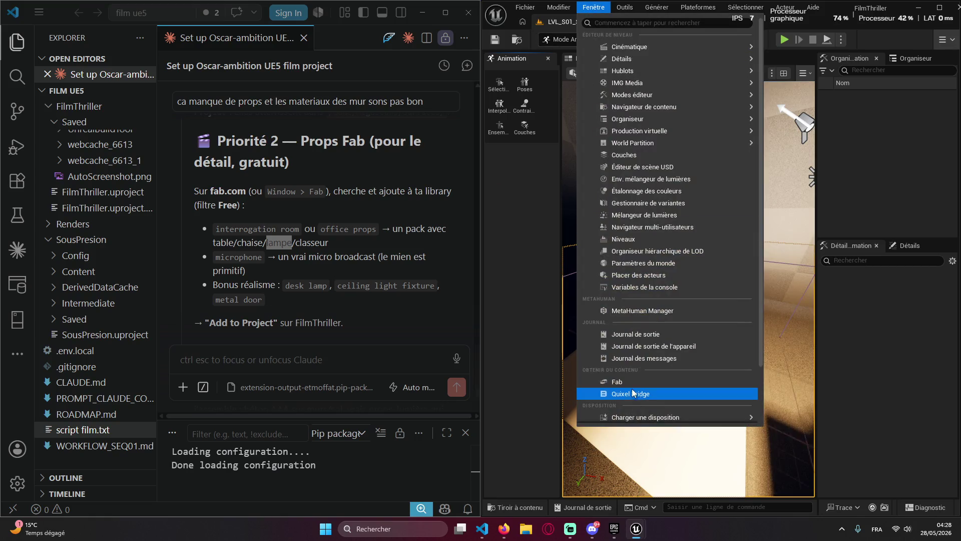
{"action": "left_click", "coordinate": [632, 397]}
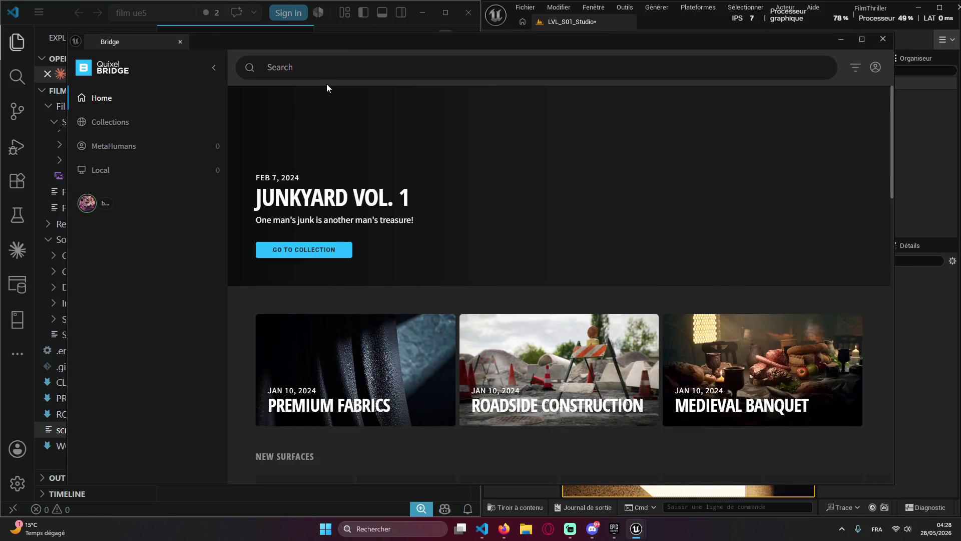
{"action": "left_click", "coordinate": [326, 70]}
{"action": "type", "text": "lampe"}
{"action": "key", "text": "Return"}
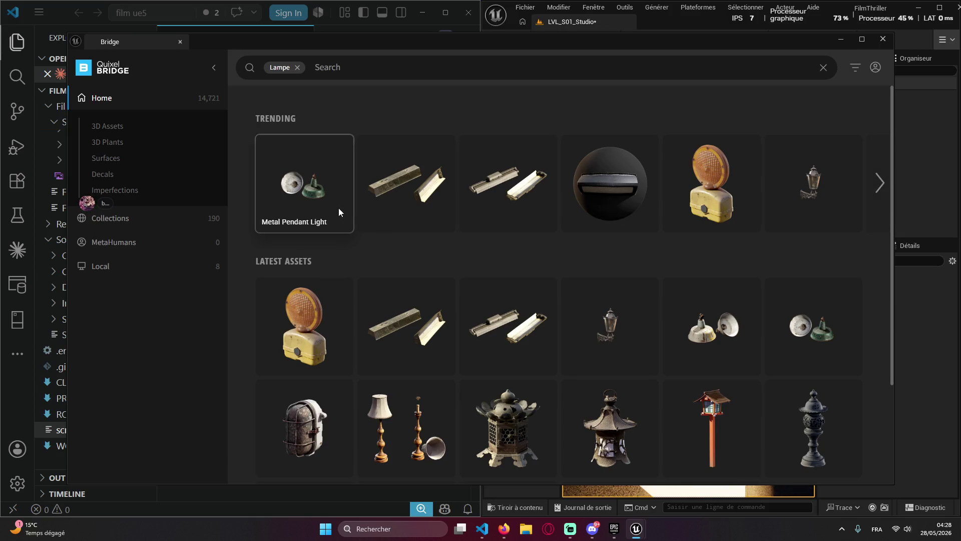
{"action": "scroll", "coordinate": [438, 209], "scroll_direction": "down", "scroll_amount": 3}
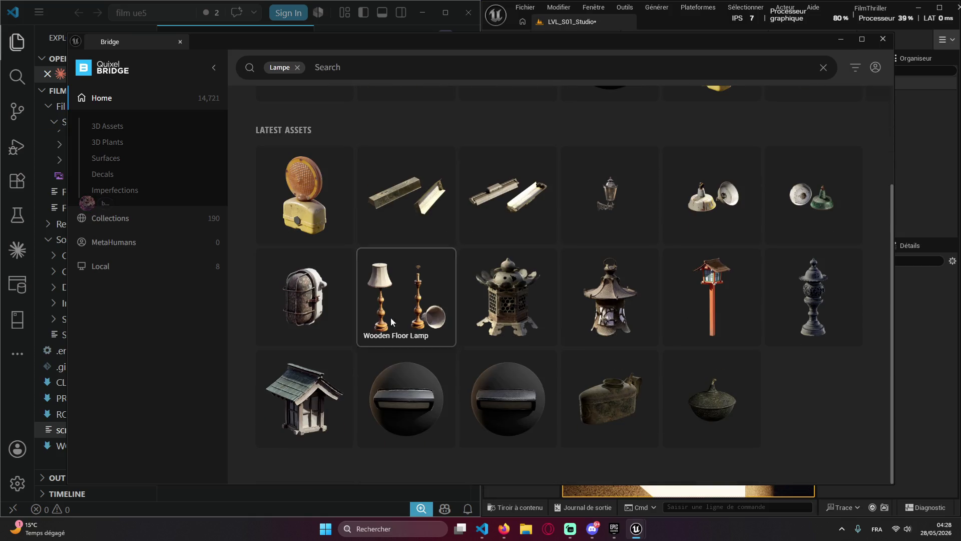
{"action": "scroll", "coordinate": [368, 313], "scroll_direction": "up", "scroll_amount": 3}
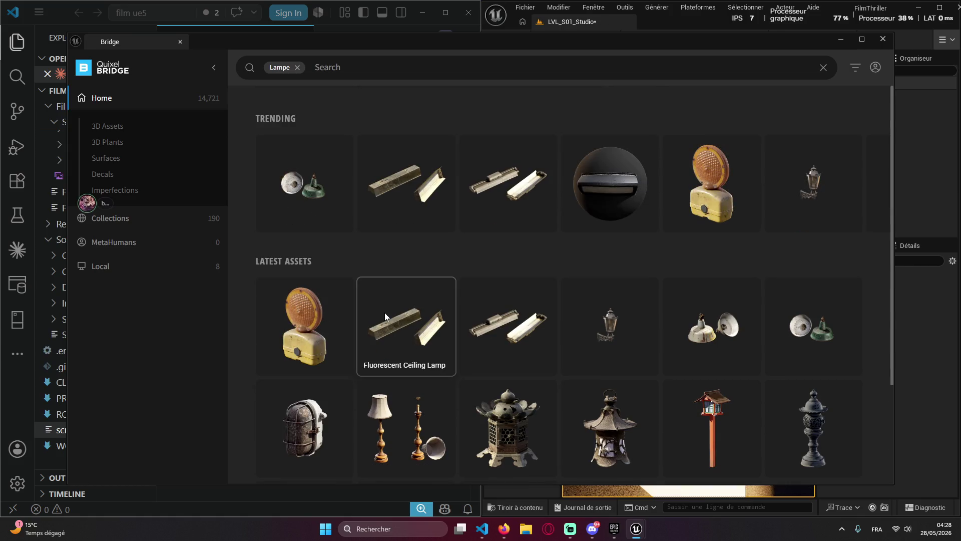
{"action": "scroll", "coordinate": [710, 310], "scroll_direction": "down", "scroll_amount": 2}
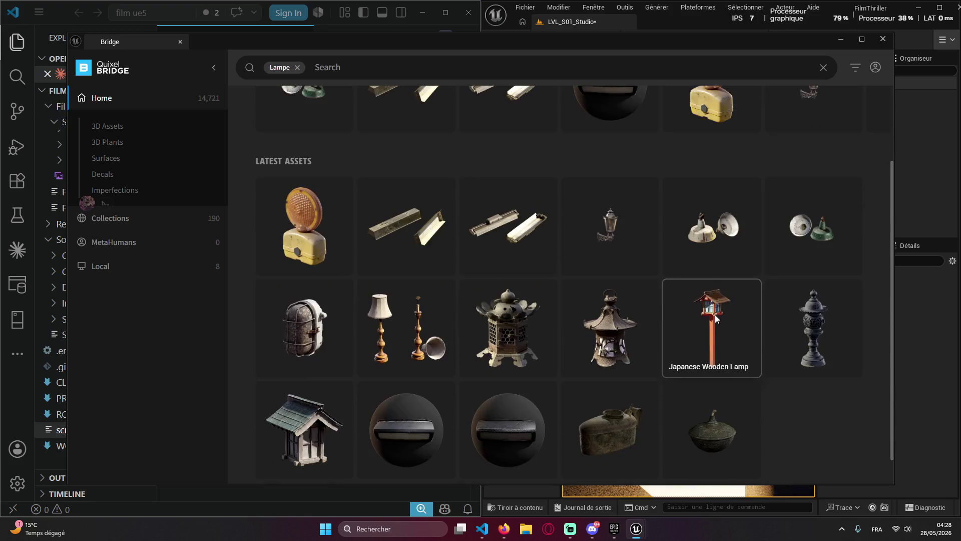
{"action": "scroll", "coordinate": [682, 342], "scroll_direction": "up", "scroll_amount": 2}
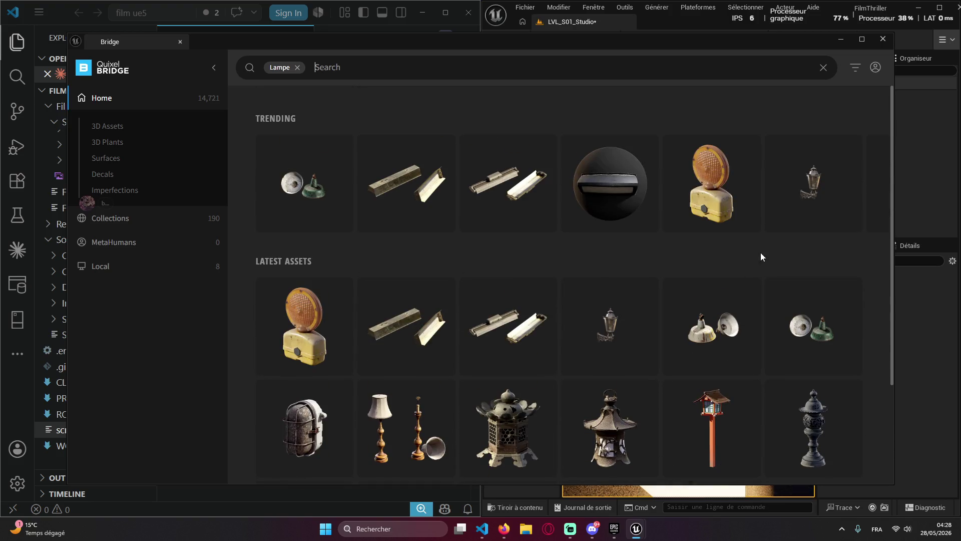
{"action": "left_click", "coordinate": [880, 184]}
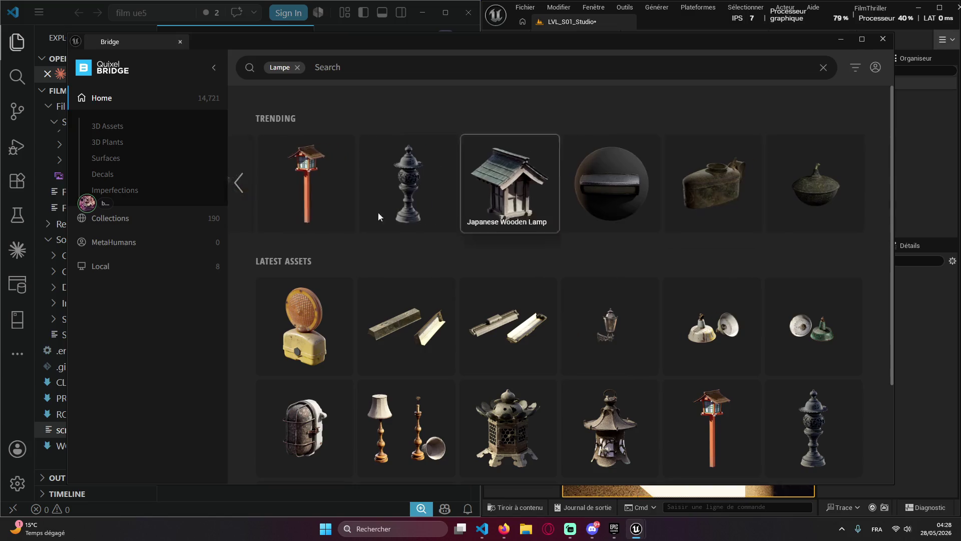
{"action": "left_click", "coordinate": [236, 184]}
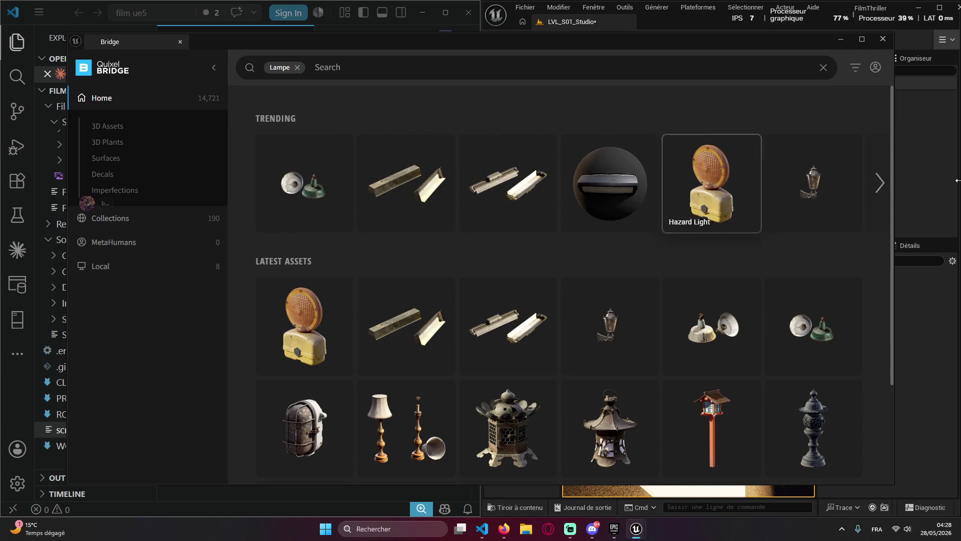
{"action": "left_click", "coordinate": [880, 185]}
{"action": "left_click", "coordinate": [881, 190]}
{"action": "left_click", "coordinate": [881, 185]}
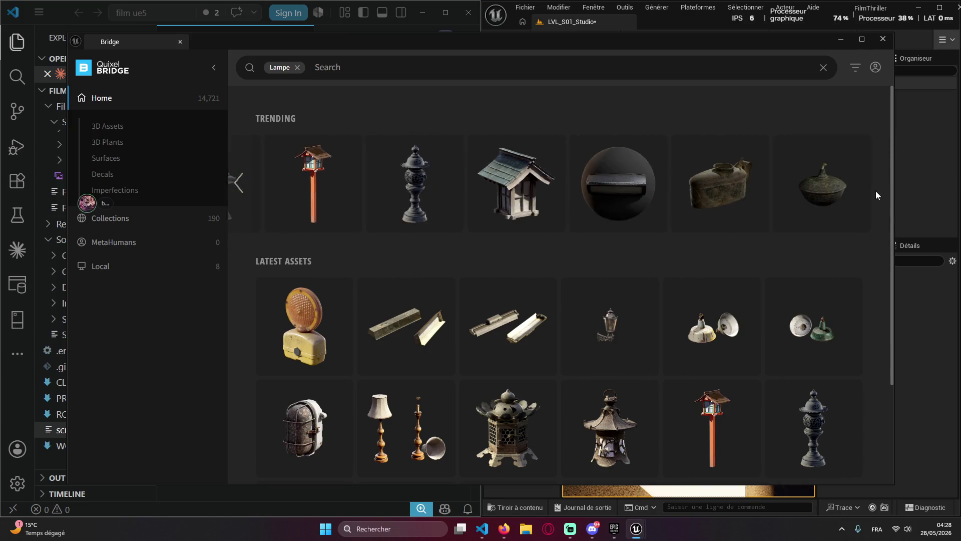
{"action": "left_click", "coordinate": [385, 66]}
{"action": "left_click", "coordinate": [883, 40]}
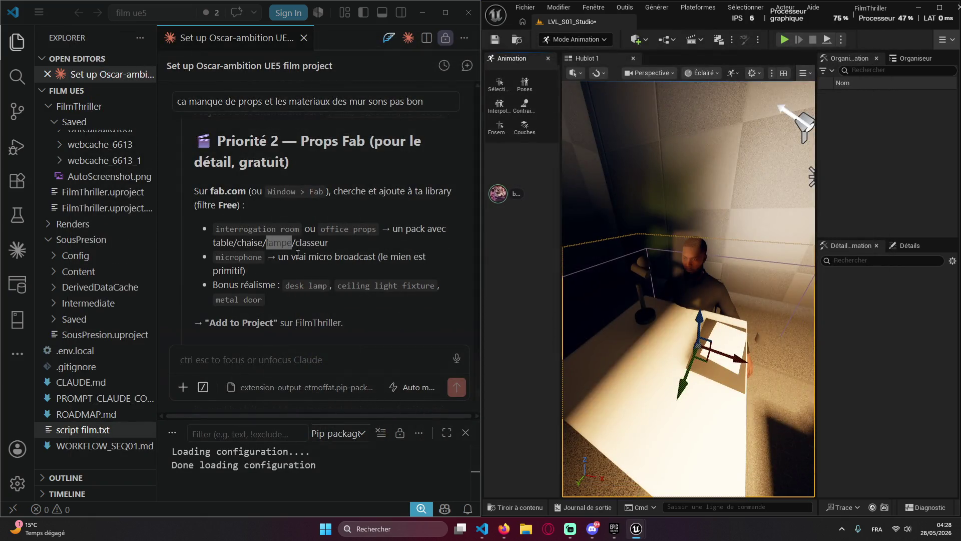
Web-search 'singiveurs' and open the Thingiverse home page
{"action": "key", "text": "alt+Tab"}
{"action": "type", "text": "sing"}
{"action": "type", "text": "iveurs"}
{"action": "key", "text": "Return"}
{"action": "left_click", "coordinate": [230, 199]}
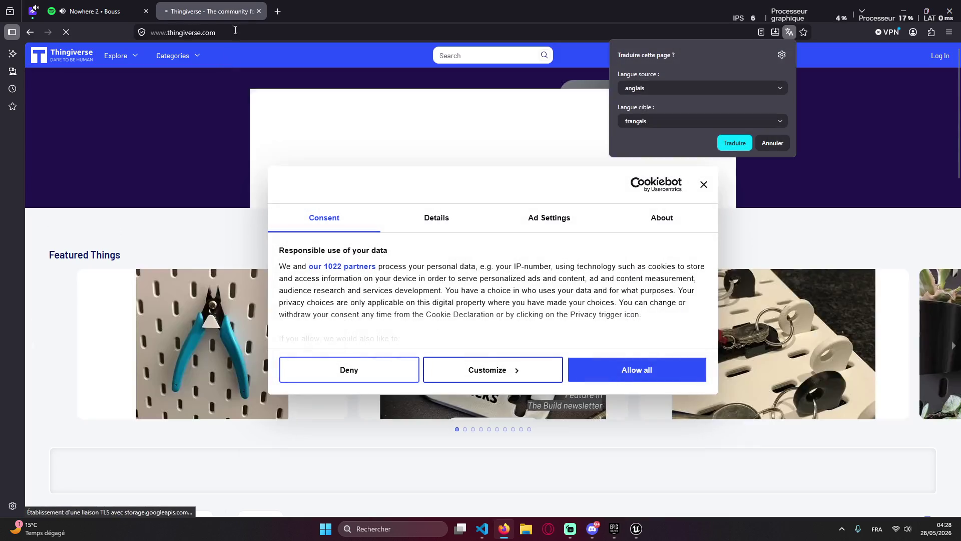
Search 'thingiverse.com api' and open the Thingiverse API Getting Started page
{"action": "left_click", "coordinate": [237, 31]}
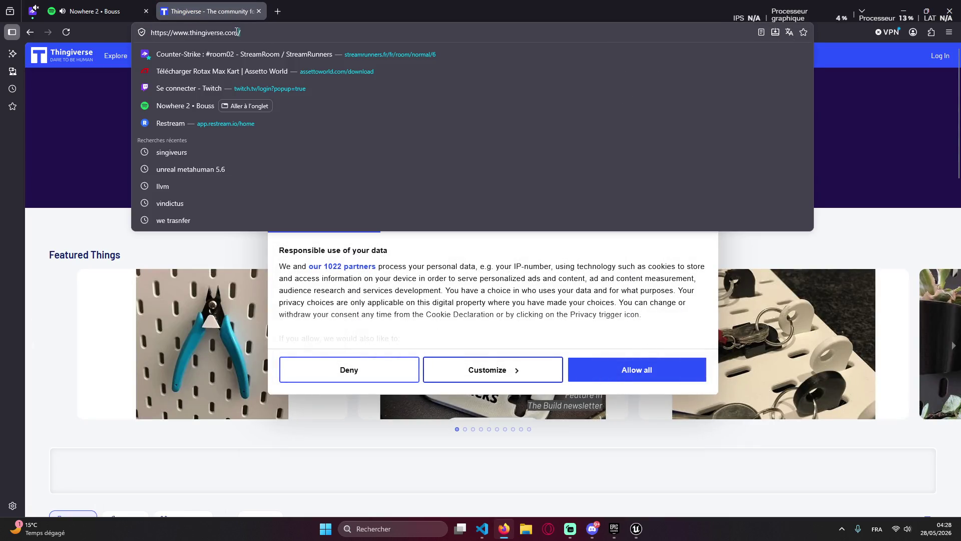
{"action": "key", "text": "BackSpace"}
{"action": "type", "text": "api"}
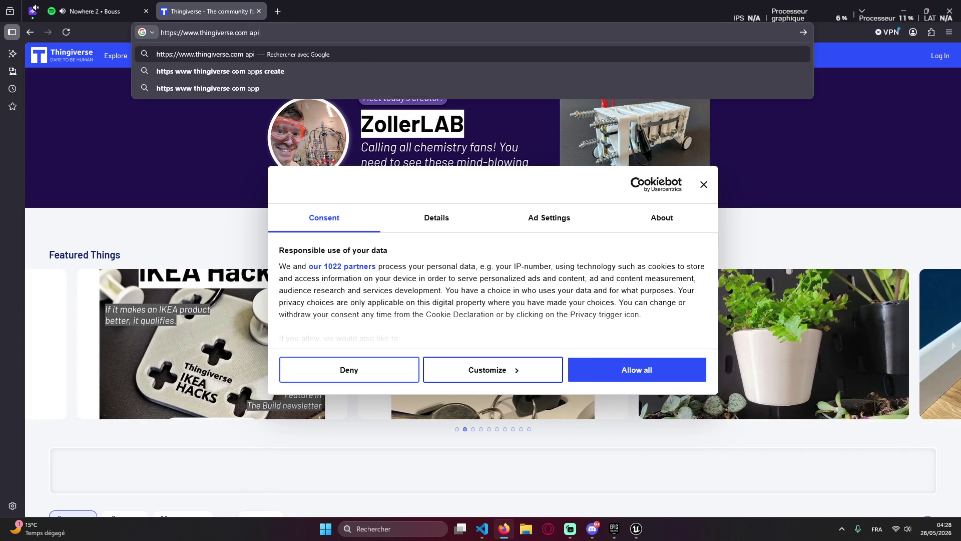
{"action": "key", "text": "Return"}
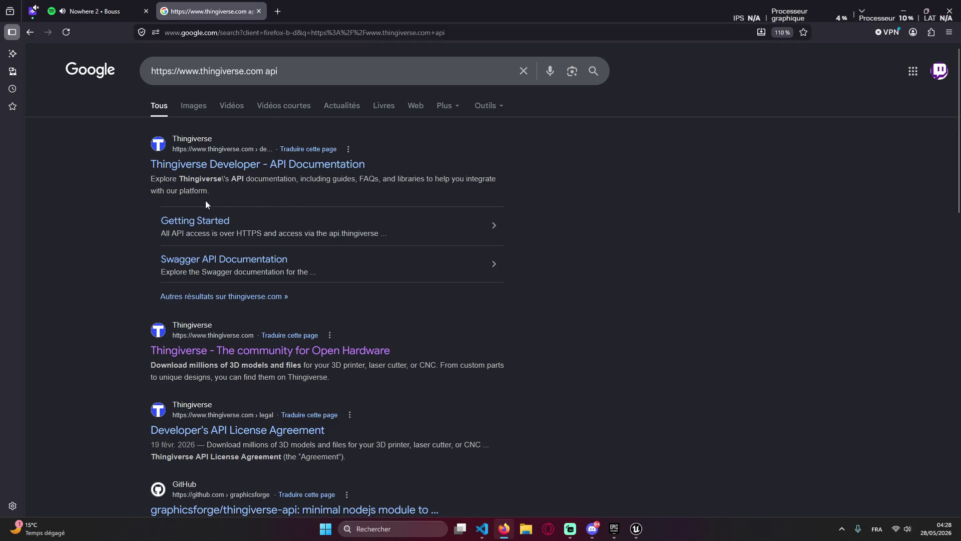
{"action": "left_click", "coordinate": [195, 222]}
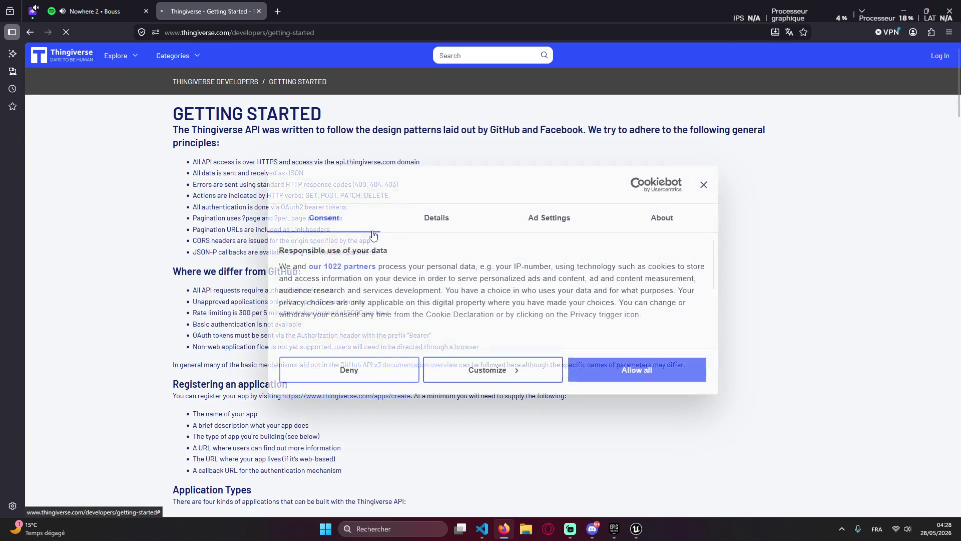
{"action": "left_click", "coordinate": [59, 60]}
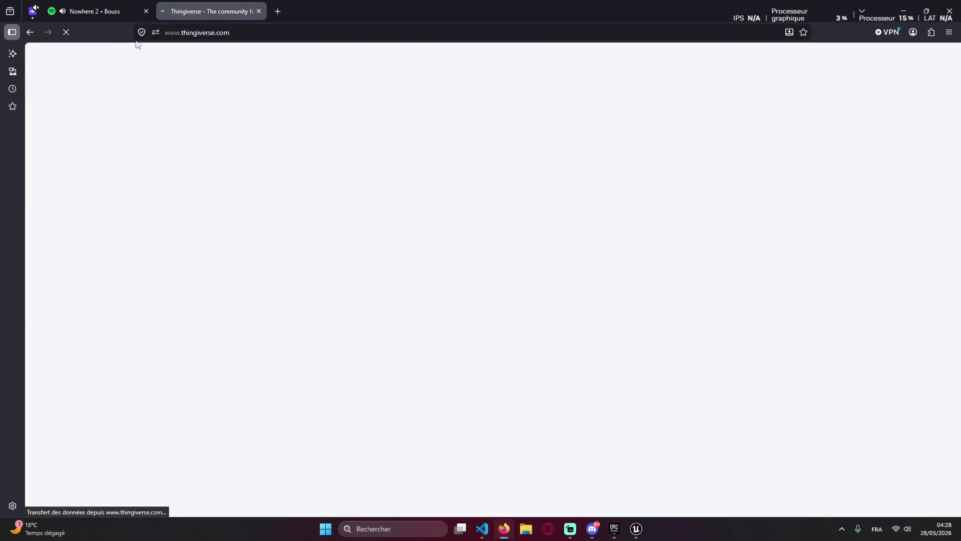
Search Thingiverse for 'ttable' and dismiss the cookie notice
{"action": "left_click", "coordinate": [462, 57]}
{"action": "type", "text": "ttable"}
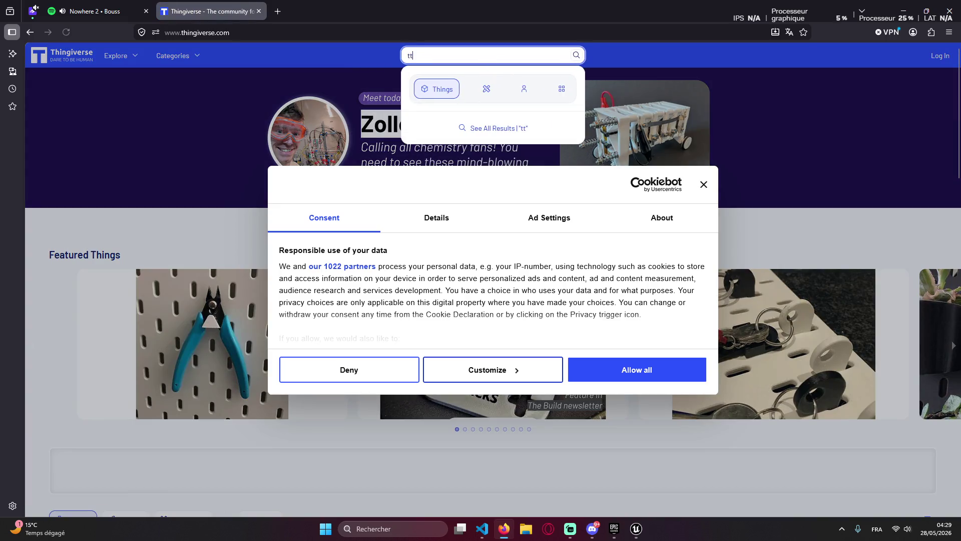
{"action": "key", "text": "Return"}
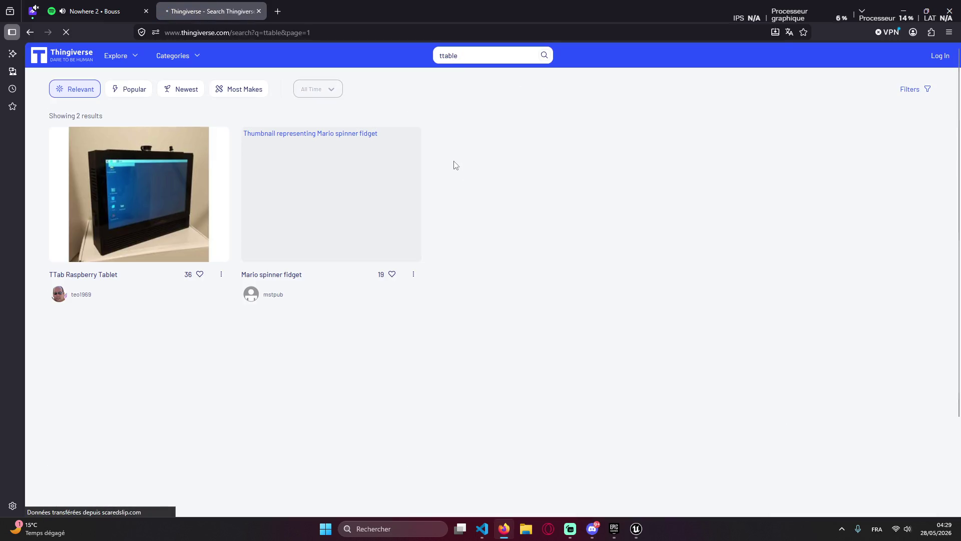
{"action": "left_click", "coordinate": [412, 368]}
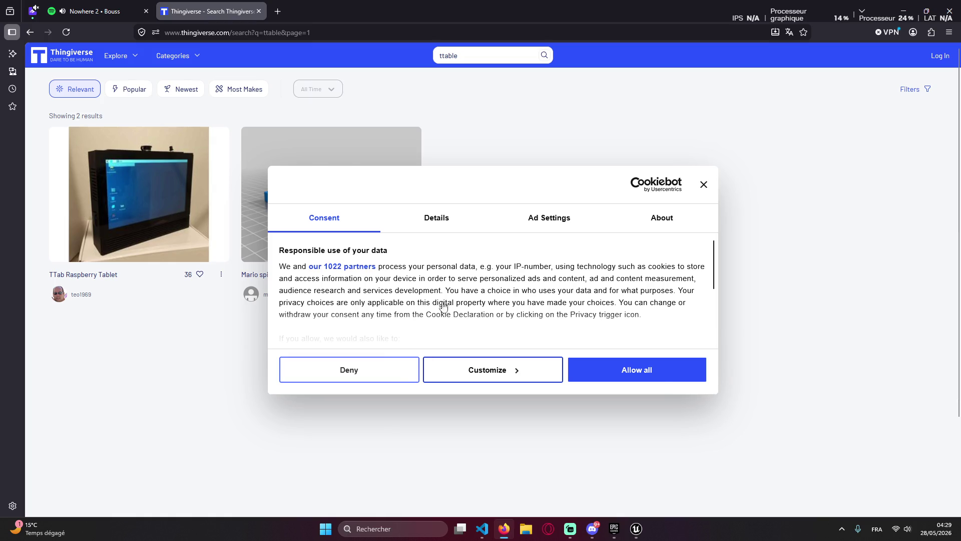
Search Thingiverse for 'lampe' and scroll through the results
{"action": "left_click", "coordinate": [480, 61]}
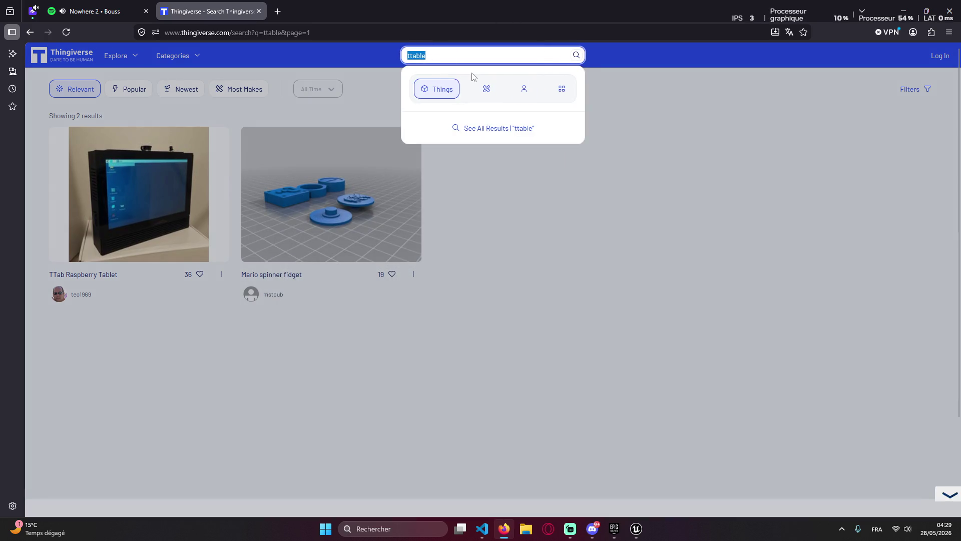
{"action": "type", "text": "lampe"}
{"action": "key", "text": "Return"}
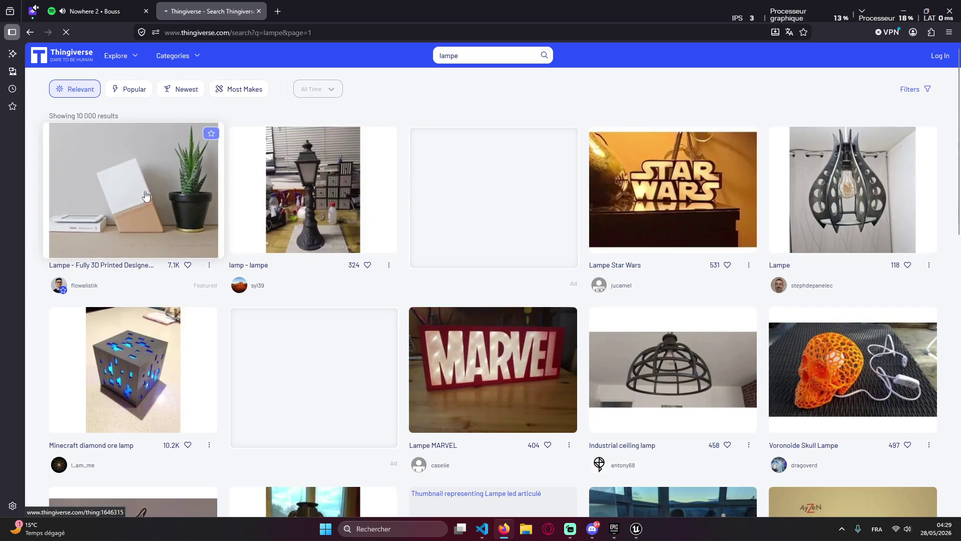
{"action": "scroll", "coordinate": [110, 276], "scroll_direction": "down", "scroll_amount": 6}
{"action": "scroll", "coordinate": [95, 275], "scroll_direction": "down", "scroll_amount": 5}
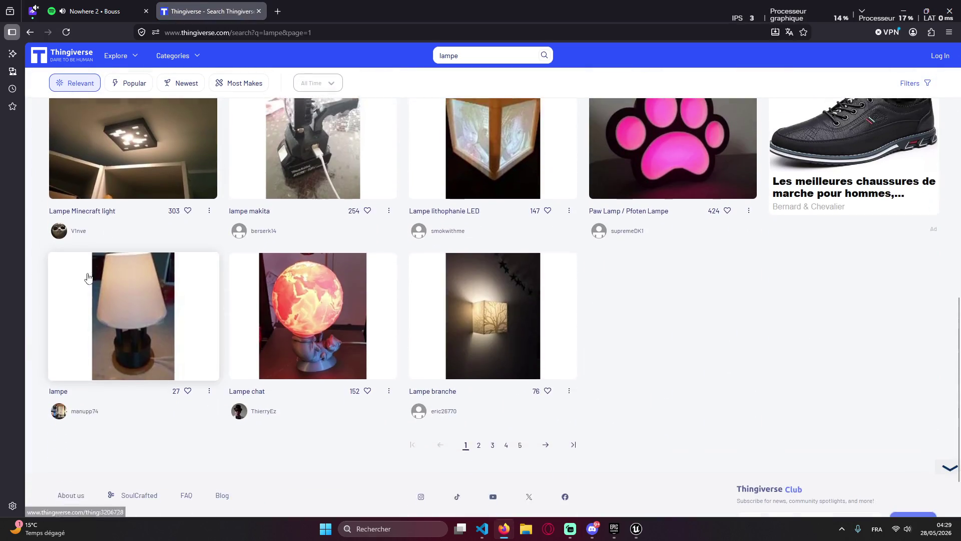
{"action": "scroll", "coordinate": [391, 271], "scroll_direction": "up", "scroll_amount": 3}
{"action": "scroll", "coordinate": [391, 270], "scroll_direction": "down", "scroll_amount": 4}
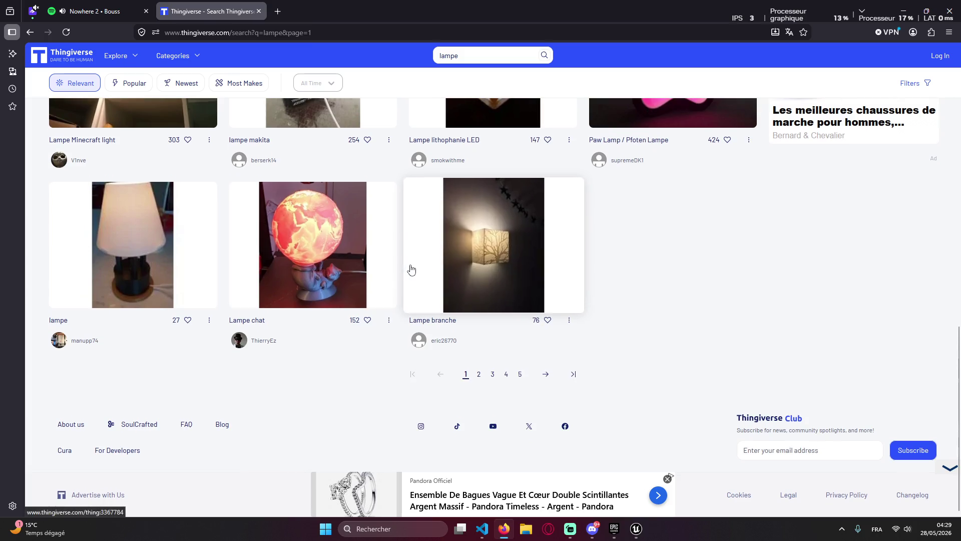
View a lampe table lamp model page, return to results, and close the Thingiverse tab
{"action": "left_click", "coordinate": [90, 229]}
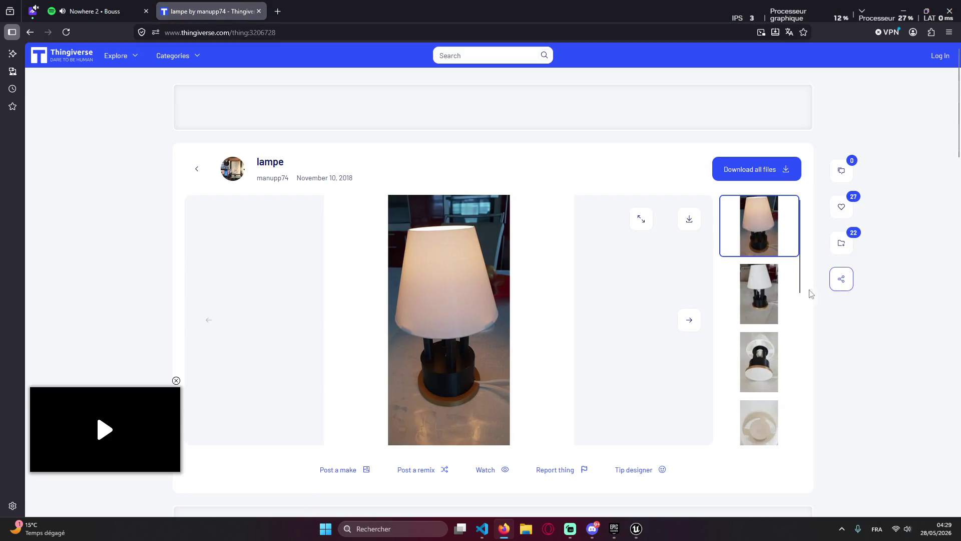
{"action": "scroll", "coordinate": [654, 389], "scroll_direction": "down", "scroll_amount": 3}
{"action": "scroll", "coordinate": [700, 305], "scroll_direction": "up", "scroll_amount": 3}
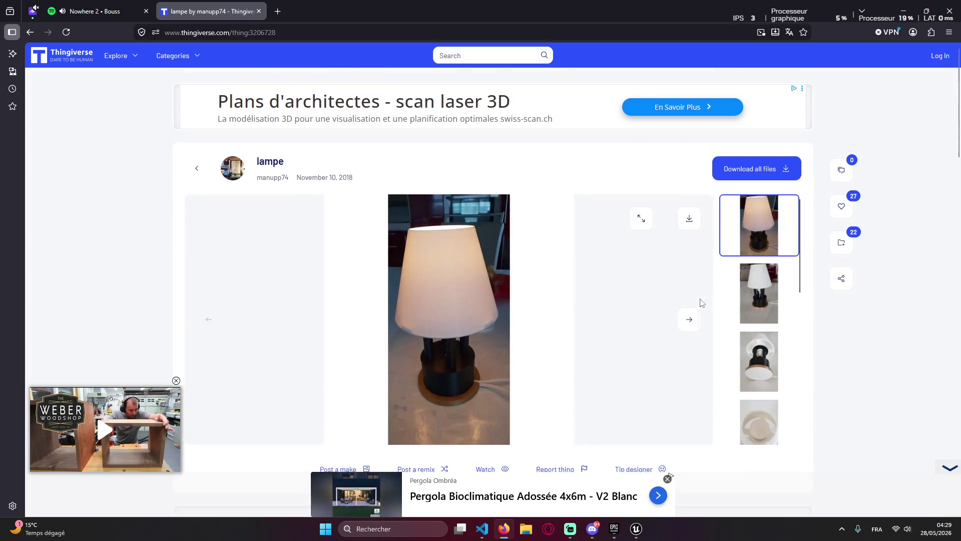
{"action": "scroll", "coordinate": [715, 236], "scroll_direction": "down", "scroll_amount": 15}
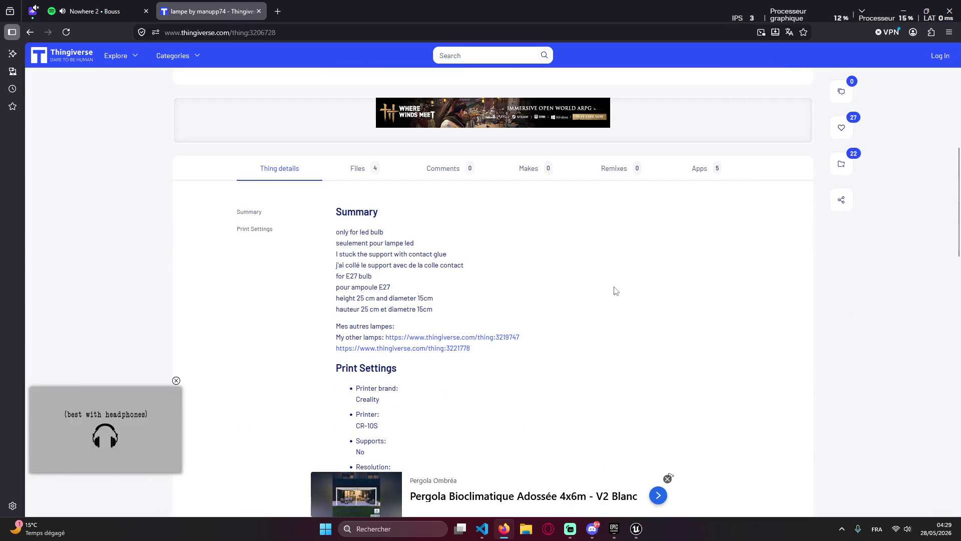
{"action": "scroll", "coordinate": [595, 279], "scroll_direction": "down", "scroll_amount": 5}
{"action": "scroll", "coordinate": [572, 275], "scroll_direction": "up", "scroll_amount": 8}
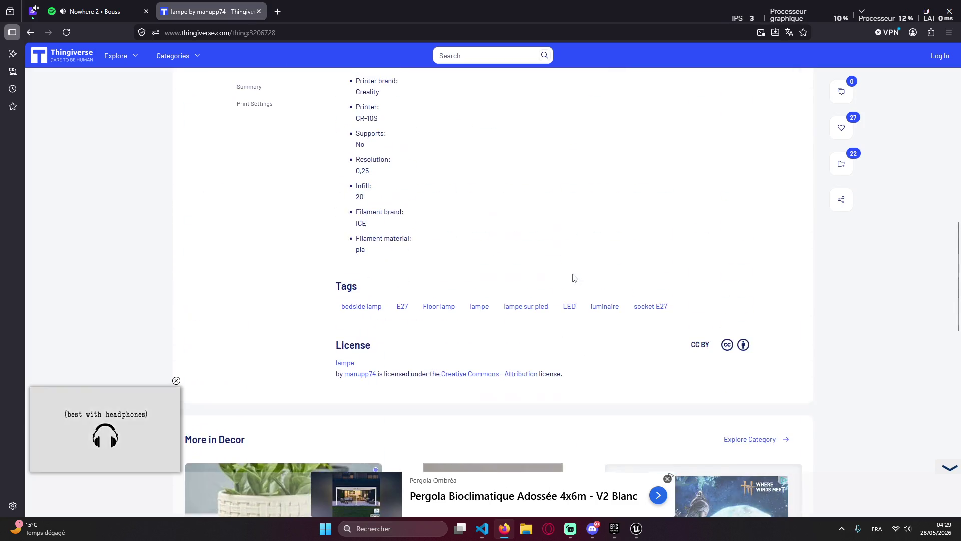
{"action": "left_click", "coordinate": [480, 307]}
{"action": "scroll", "coordinate": [388, 196], "scroll_direction": "up", "scroll_amount": 10}
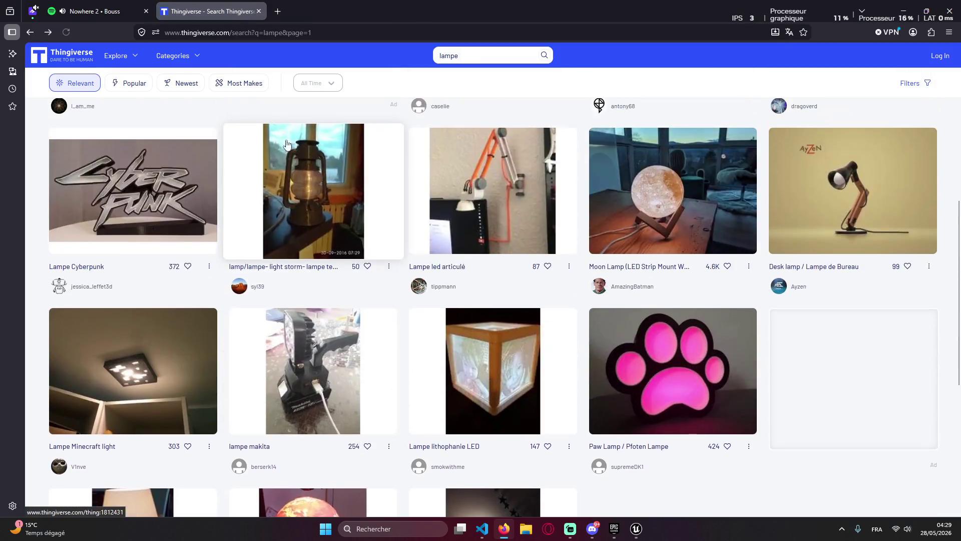
{"action": "middle_click", "coordinate": [167, 5]}
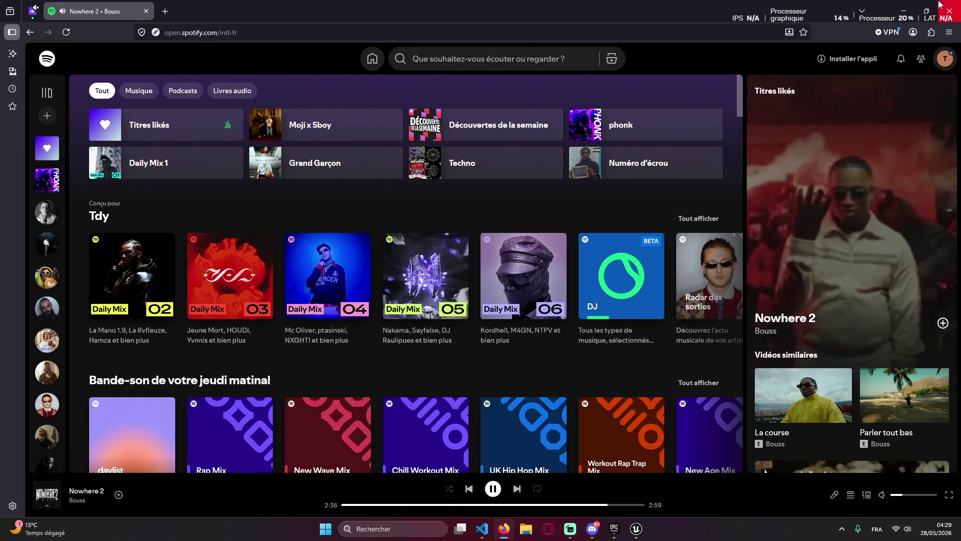
Minimize the browser and scroll through Claude's Priorité 2 props reply
{"action": "left_click", "coordinate": [904, 10]}
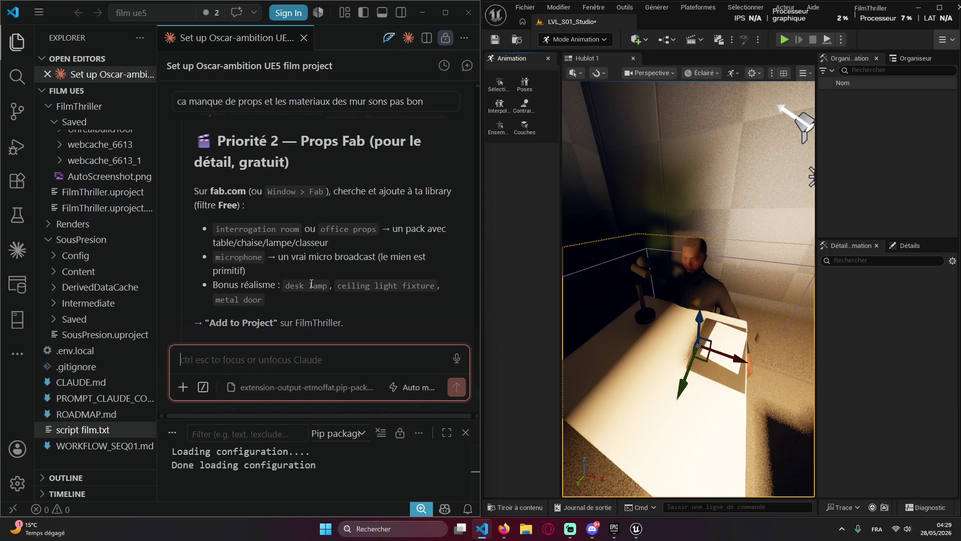
{"action": "scroll", "coordinate": [305, 270], "scroll_direction": "down", "scroll_amount": 2}
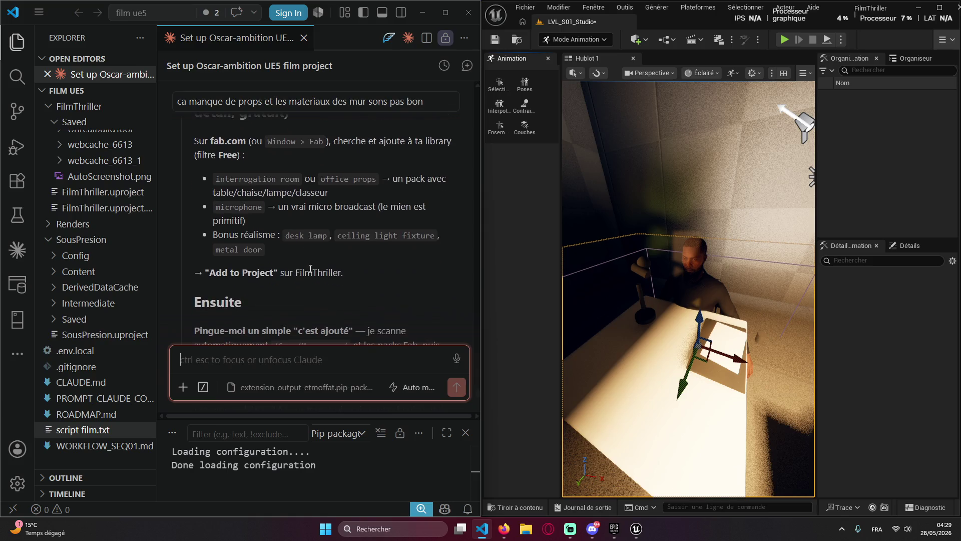
{"action": "scroll", "coordinate": [313, 256], "scroll_direction": "down", "scroll_amount": 4}
{"action": "scroll", "coordinate": [314, 243], "scroll_direction": "up", "scroll_amount": 5}
{"action": "scroll", "coordinate": [346, 253], "scroll_direction": "up", "scroll_amount": 2}
{"action": "scroll", "coordinate": [337, 260], "scroll_direction": "down", "scroll_amount": 2}
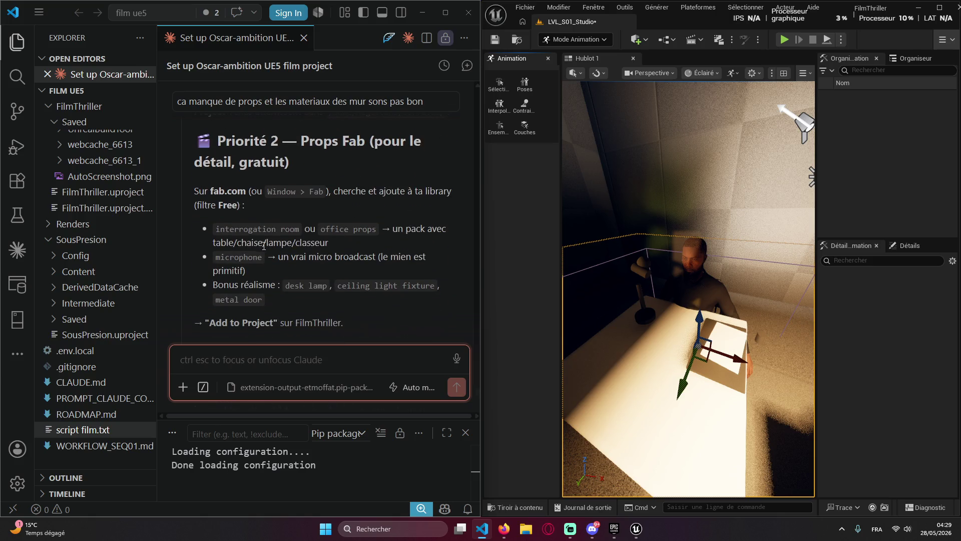
Orbit the Unreal viewport around the desk, seated character and ceiling
{"action": "left_click_drag", "start_coordinate": [691, 300], "coordinate": [661, 341]}
{"action": "mouse_move", "coordinate": [776, 273]}
{"action": "left_mouse_down"}
{"action": "mouse_move", "coordinate": [630, 246]}
{"action": "mouse_move", "coordinate": [671, 250]}
{"action": "mouse_move", "coordinate": [679, 268]}
{"action": "mouse_move", "coordinate": [676, 306]}
{"action": "mouse_move", "coordinate": [646, 300]}
{"action": "mouse_move", "coordinate": [721, 290]}
{"action": "mouse_move", "coordinate": [631, 307]}
{"action": "mouse_move", "coordinate": [471, 317]}
{"action": "left_mouse_up"}
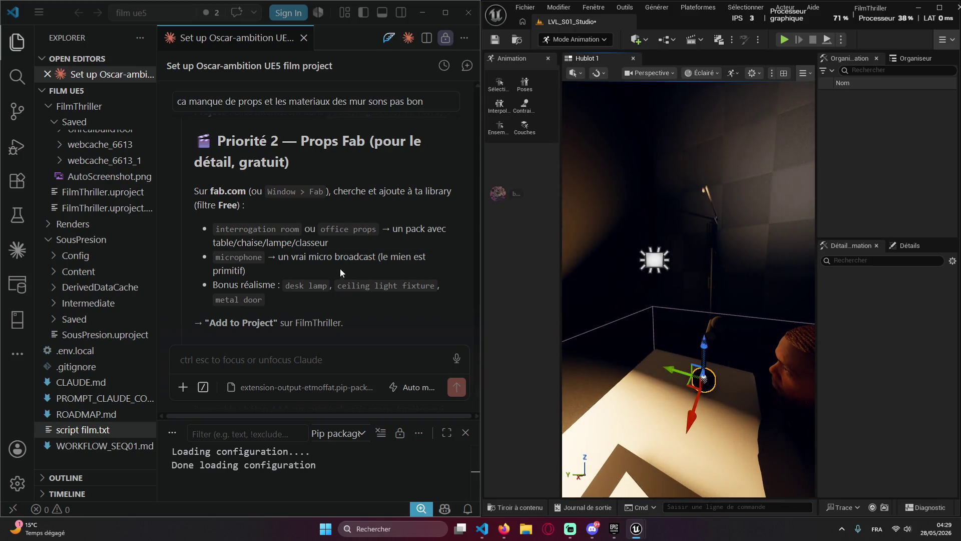
{"action": "mouse_move", "coordinate": [589, 275]}
{"action": "left_mouse_down"}
{"action": "mouse_move", "coordinate": [561, 270]}
{"action": "mouse_move", "coordinate": [654, 295]}
{"action": "mouse_move", "coordinate": [676, 285]}
{"action": "mouse_move", "coordinate": [636, 299]}
{"action": "left_mouse_up"}
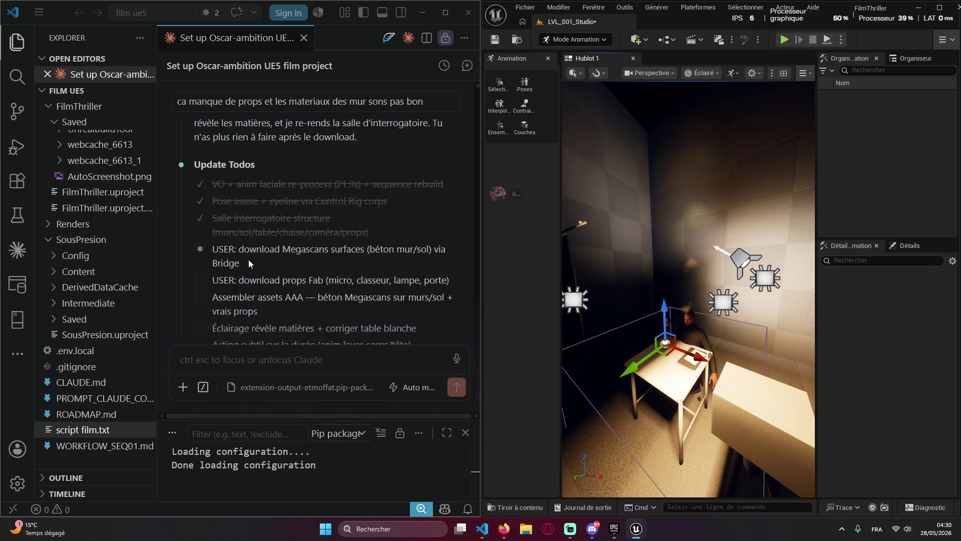
{"action": "left_click", "coordinate": [258, 332]}
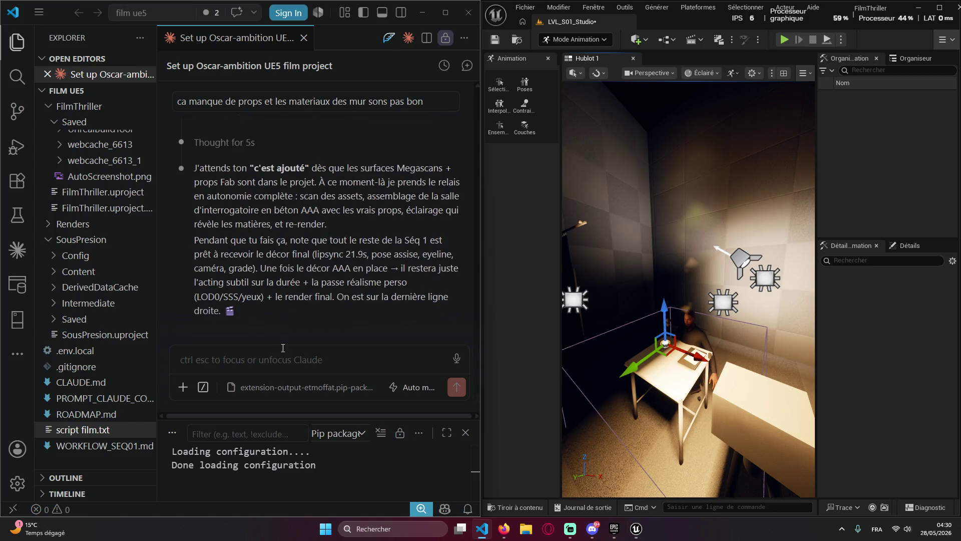
Send Claude 'c'est ajouté, manque bcp de props donne moi des liens pour installer sinon'
{"action": "left_click_drag", "start_coordinate": [254, 170], "coordinate": [304, 172]}
{"action": "key", "text": "ctrl+c"}
{"action": "left_click", "coordinate": [248, 355]}
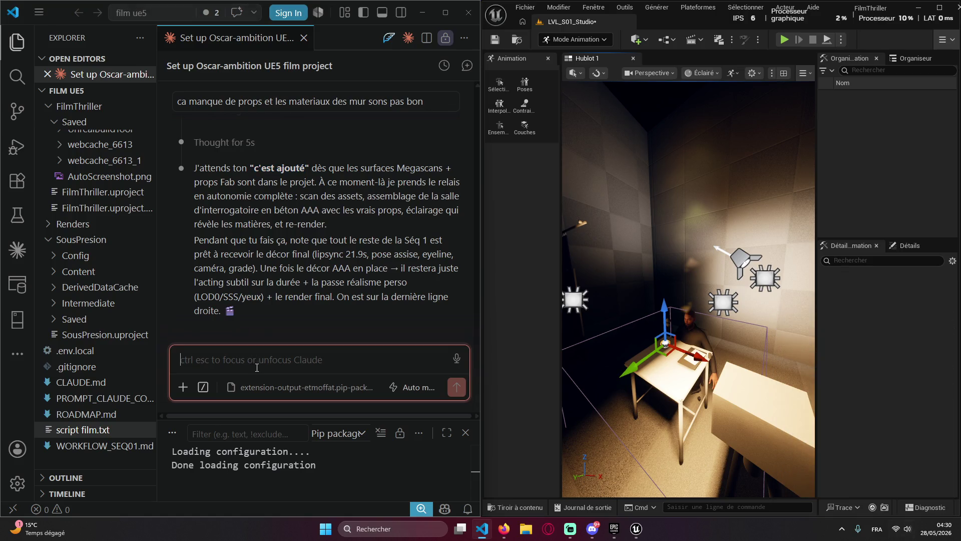
{"action": "key", "text": "ctrl+v"}
{"action": "type", "text": "anqui"}
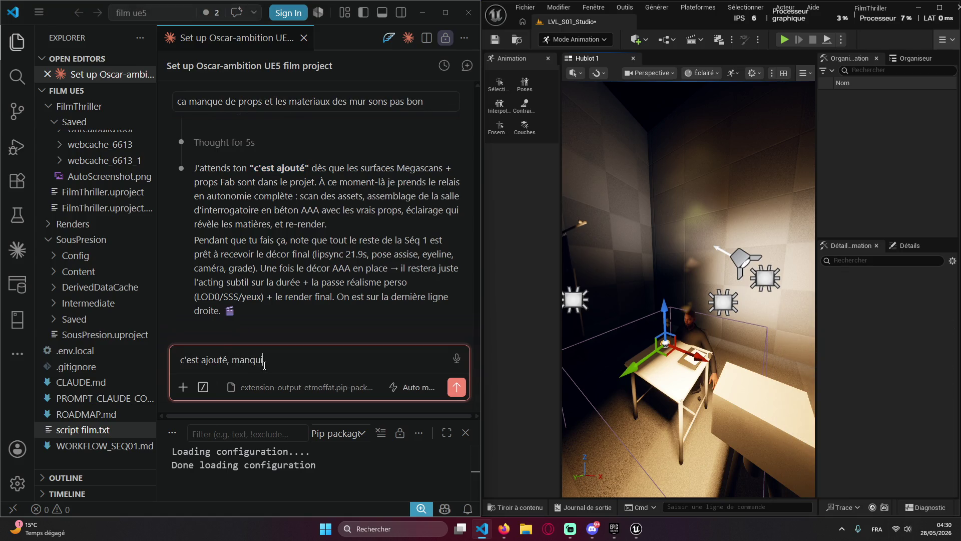
{"action": "key", "text": "BackSpace"}
{"action": "type", "text": "e"}
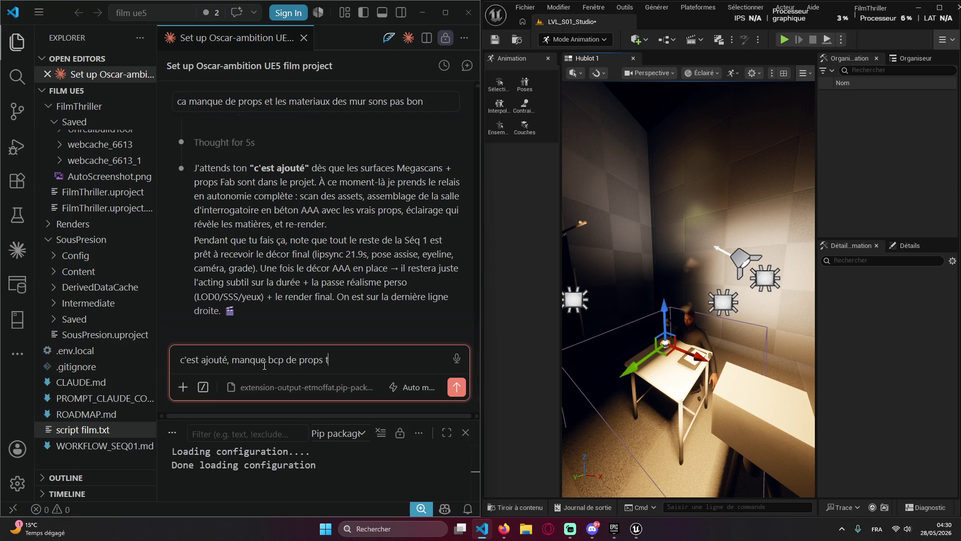
{"action": "type", "text": "s liens pour installer sibo"}
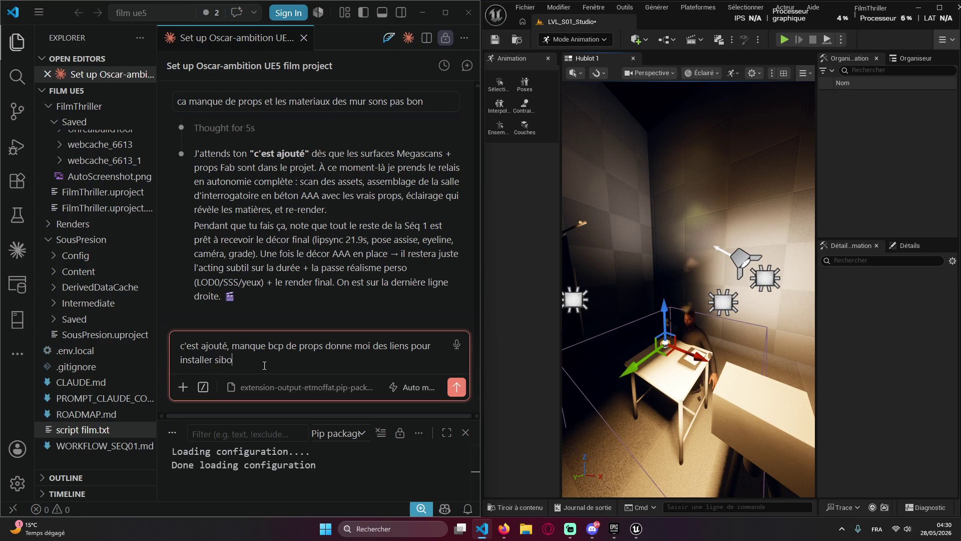
{"action": "key", "text": "BackSpace"}
{"action": "key", "text": "BackSpace"}
{"action": "type", "text": "non "}
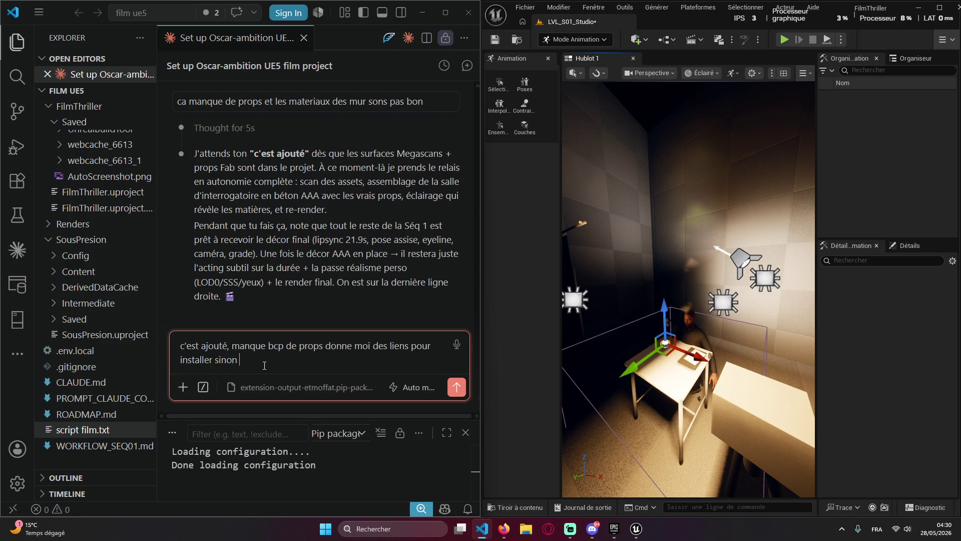
{"action": "type", "text": ")"}
{"action": "key", "text": "Return"}
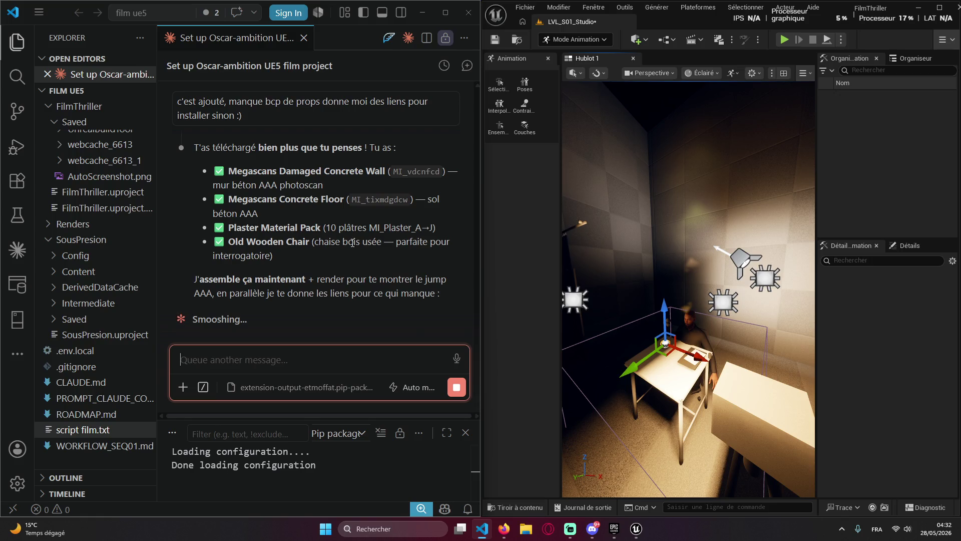
{"action": "scroll", "coordinate": [309, 216], "scroll_direction": "up", "scroll_amount": 2}
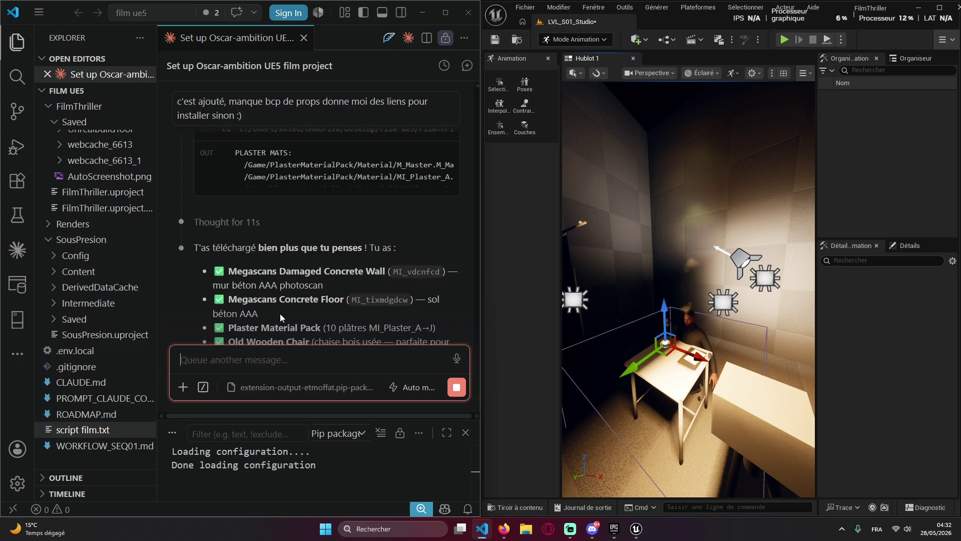
{"action": "scroll", "coordinate": [281, 314], "scroll_direction": "down", "scroll_amount": 2}
{"action": "right_click", "coordinate": [255, 275]}
{"action": "left_click", "coordinate": [374, 266]}
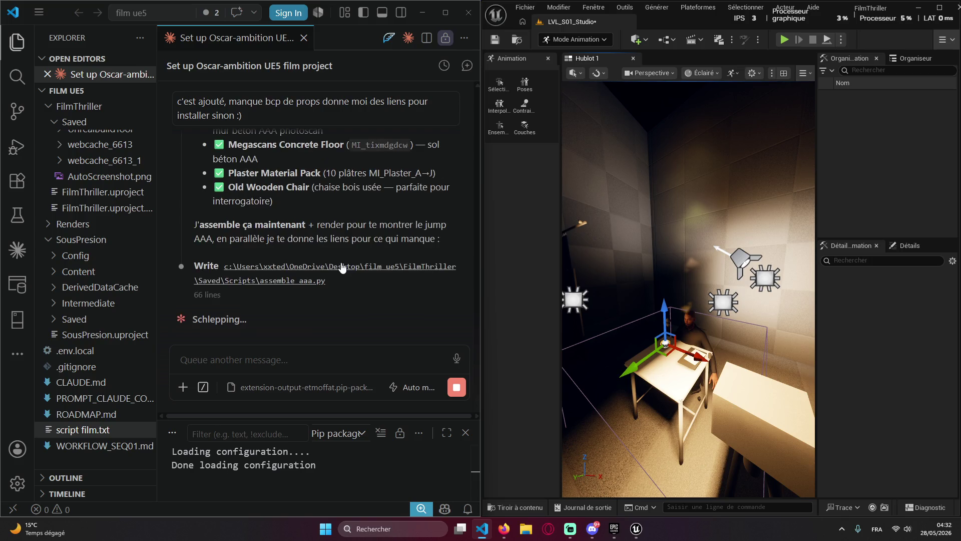
{"action": "left_click", "coordinate": [593, 529]}
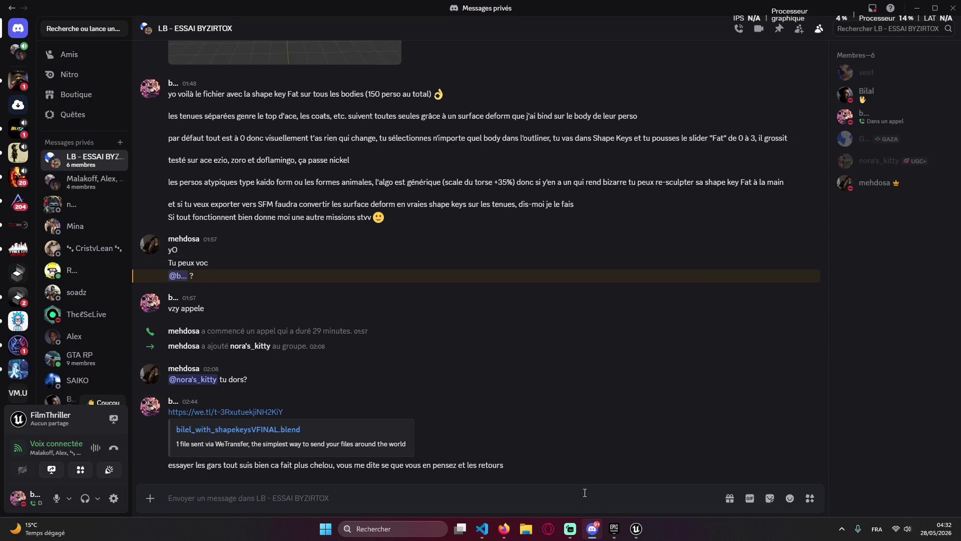
Quit Discord from its system-tray icon
{"action": "left_click", "coordinate": [841, 528]}
{"action": "right_click", "coordinate": [866, 479]}
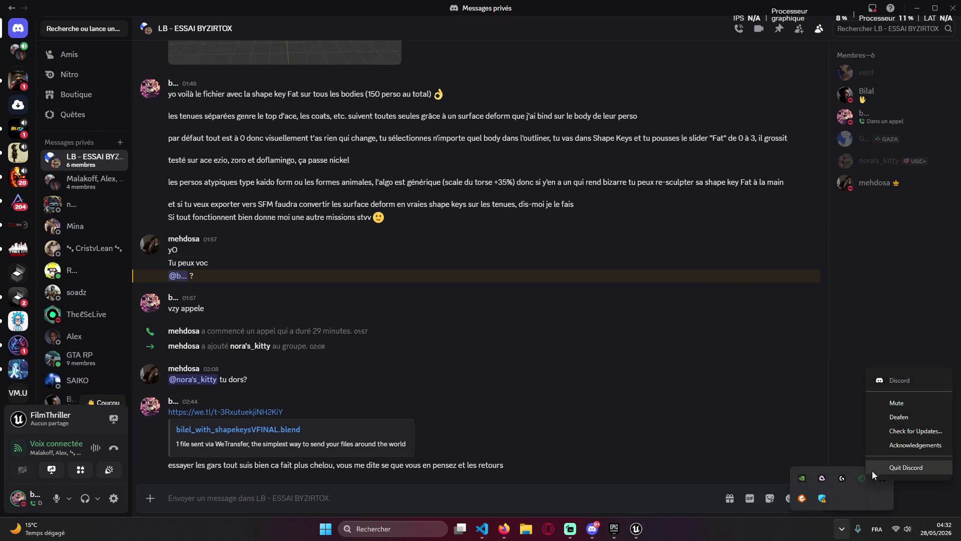
{"action": "left_click", "coordinate": [876, 469]}
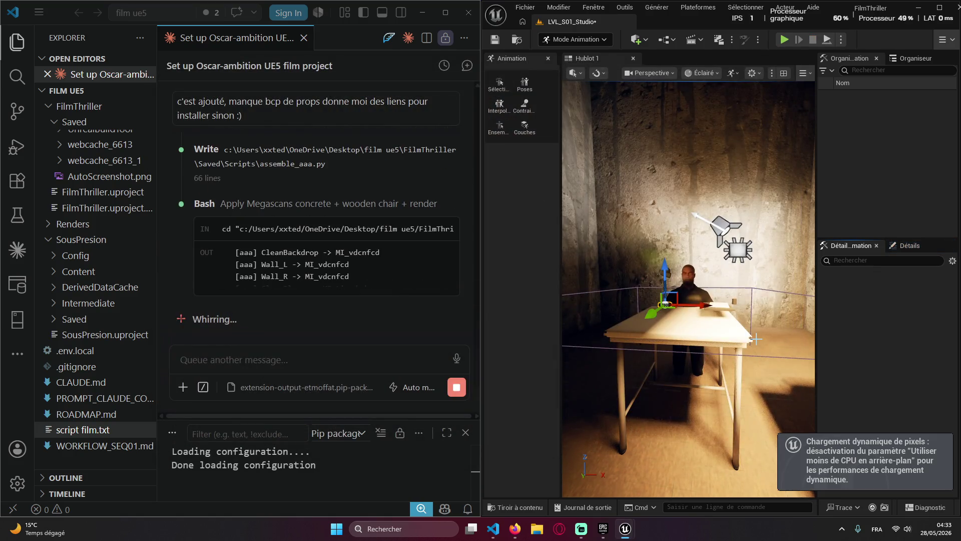
Orbit the Unreal viewport toward the concrete wall and the seated character at the table
{"action": "mouse_move", "coordinate": [708, 281]}
{"action": "left_mouse_down"}
{"action": "mouse_move", "coordinate": [708, 271]}
{"action": "mouse_move", "coordinate": [708, 289]}
{"action": "mouse_move", "coordinate": [696, 293]}
{"action": "mouse_move", "coordinate": [707, 299]}
{"action": "left_mouse_up"}
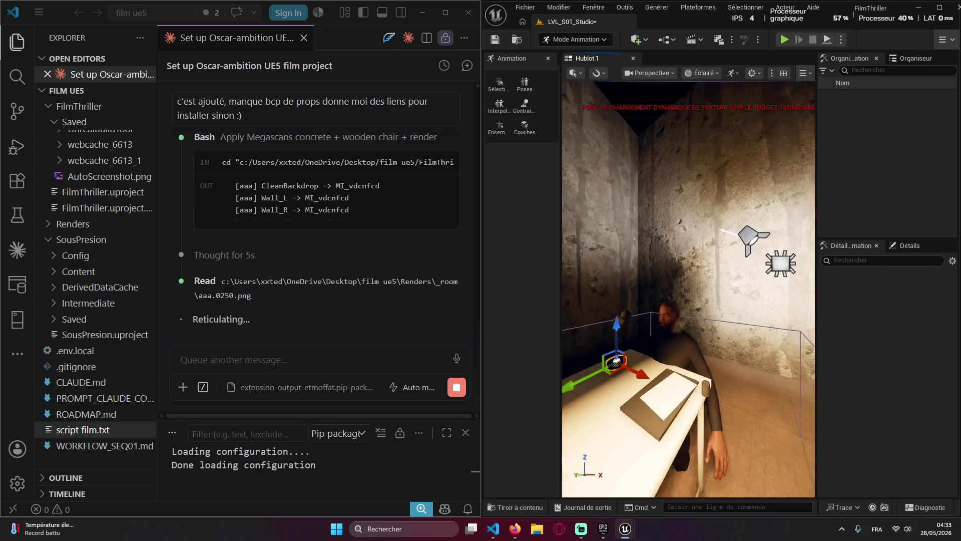
{"action": "left_click_drag", "start_coordinate": [708, 348], "coordinate": [708, 348]}
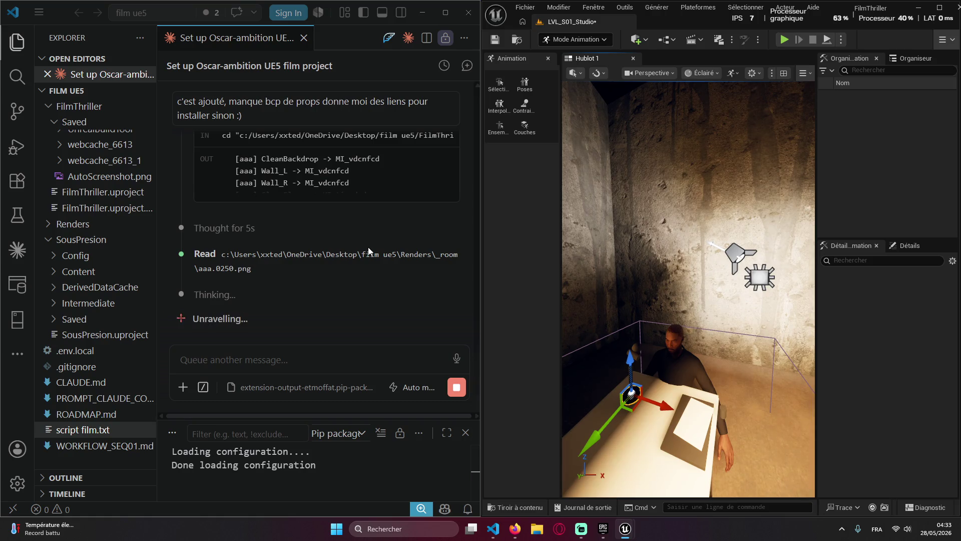
{"action": "left_click", "coordinate": [902, 528]}
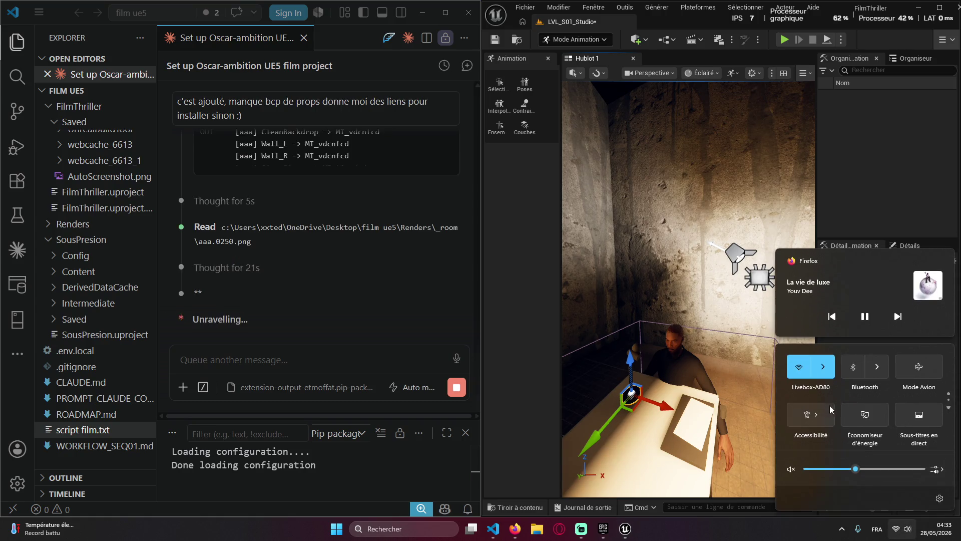
{"action": "left_click", "coordinate": [518, 285]}
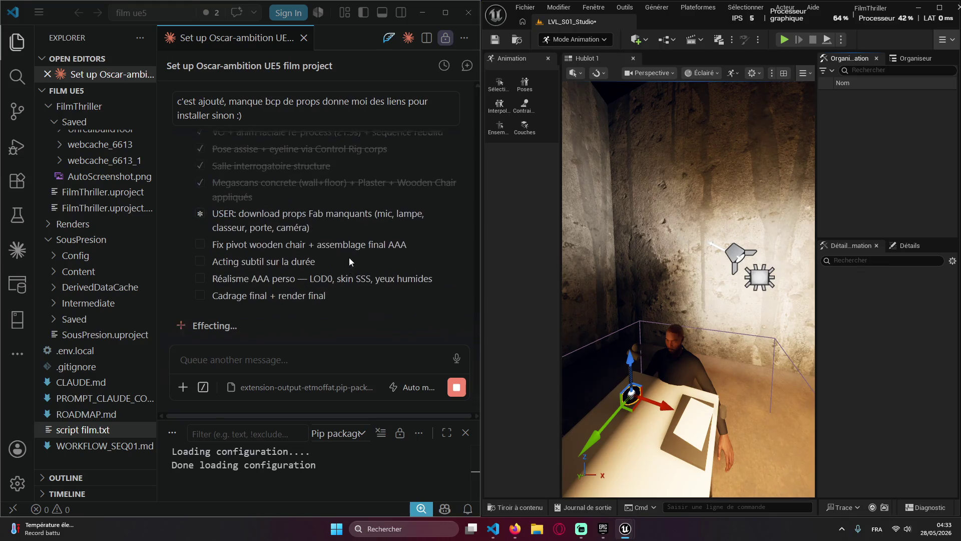
Open one of Claude's Fab prop links in the browser
{"action": "scroll", "coordinate": [363, 267], "scroll_direction": "up", "scroll_amount": 2}
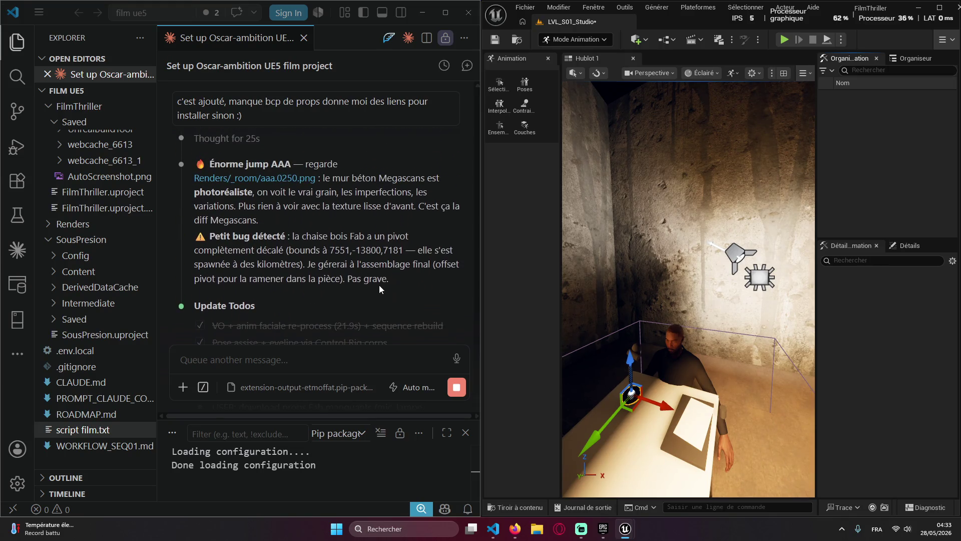
{"action": "scroll", "coordinate": [345, 302], "scroll_direction": "down", "scroll_amount": 2}
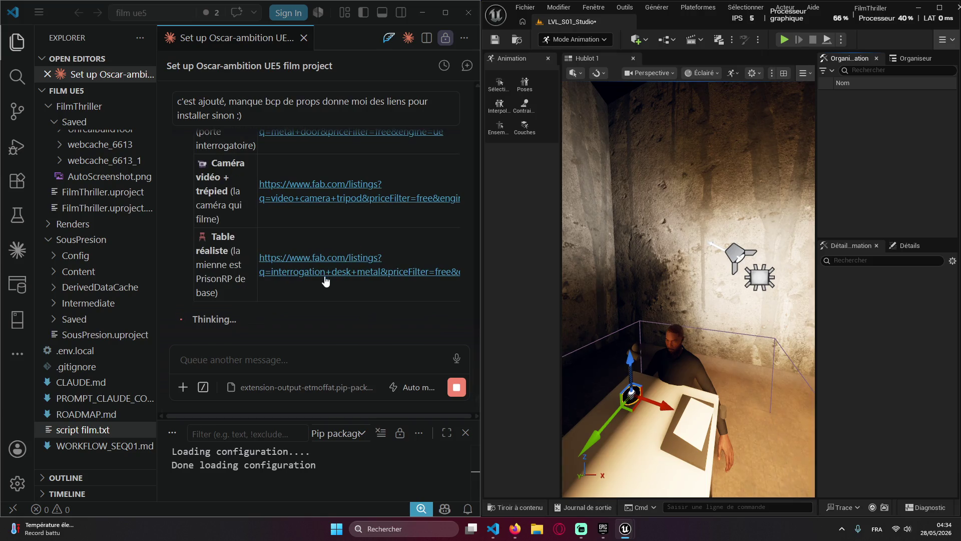
{"action": "scroll", "coordinate": [330, 265], "scroll_direction": "up", "scroll_amount": 5}
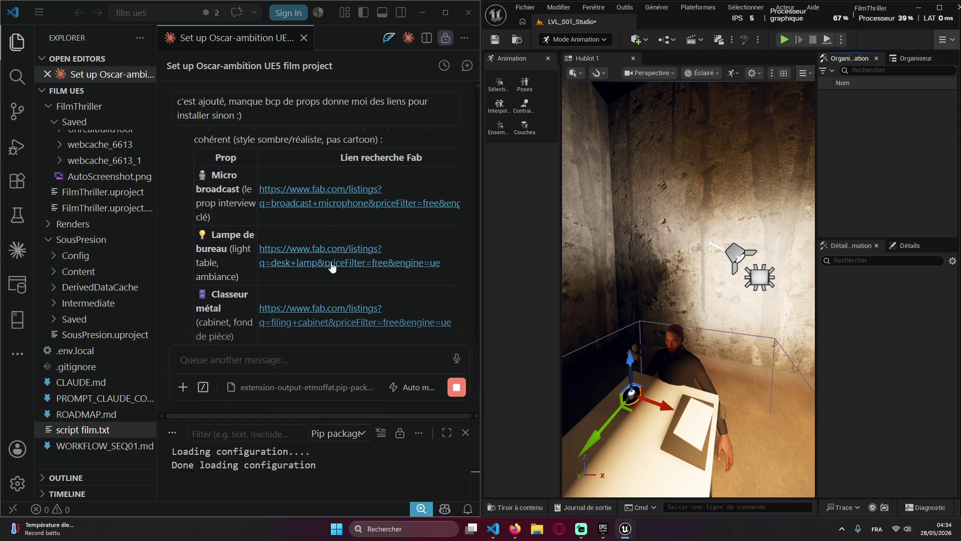
{"action": "left_click", "coordinate": [321, 298]}
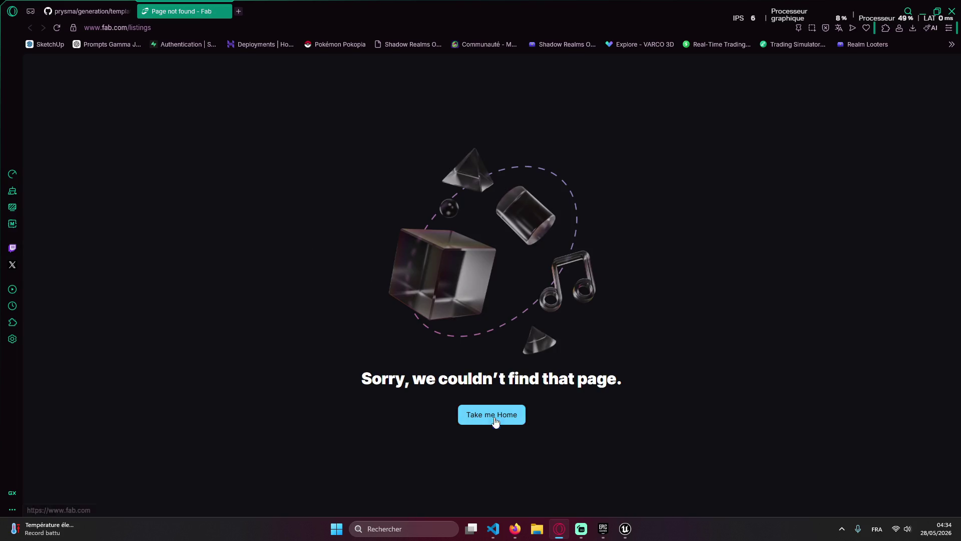
Quit Opera on the Fab 404 page, then reopen the same Fab prop link
{"action": "left_click", "coordinate": [952, 11]}
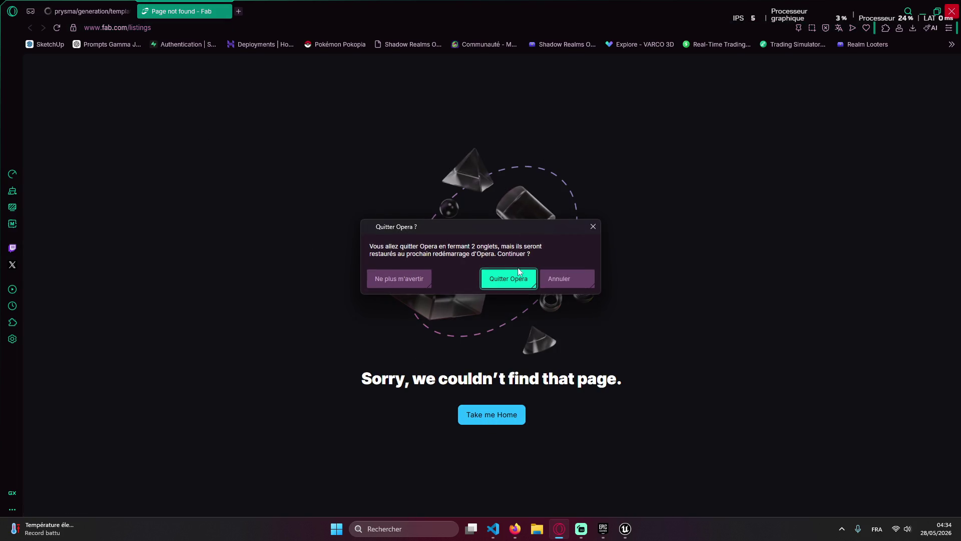
{"action": "left_click", "coordinate": [509, 277]}
{"action": "scroll", "coordinate": [344, 303], "scroll_direction": "down", "scroll_amount": 2}
{"action": "left_click", "coordinate": [376, 249]}
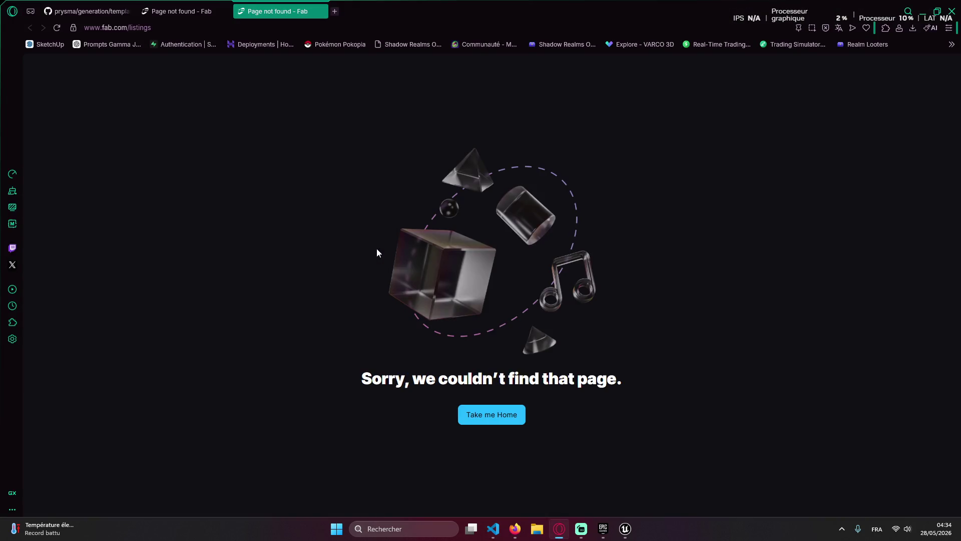
{"action": "key", "text": "alt+Tab"}
Try the broadcast microphone and filing cabinet Fab links, both returning page-not-found
{"action": "scroll", "coordinate": [312, 251], "scroll_direction": "down", "scroll_amount": 2}
{"action": "scroll", "coordinate": [312, 251], "scroll_direction": "up", "scroll_amount": 2}
{"action": "left_click", "coordinate": [306, 245]}
{"action": "key", "text": "ctrl+w"}
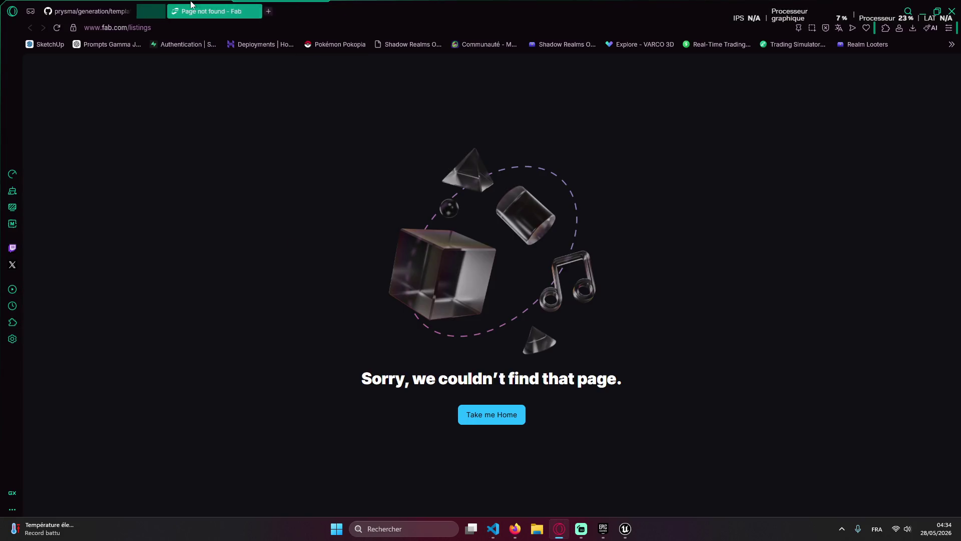
{"action": "key", "text": "alt+Tab"}
{"action": "left_click", "coordinate": [343, 300]}
{"action": "key", "text": "alt+Tab"}
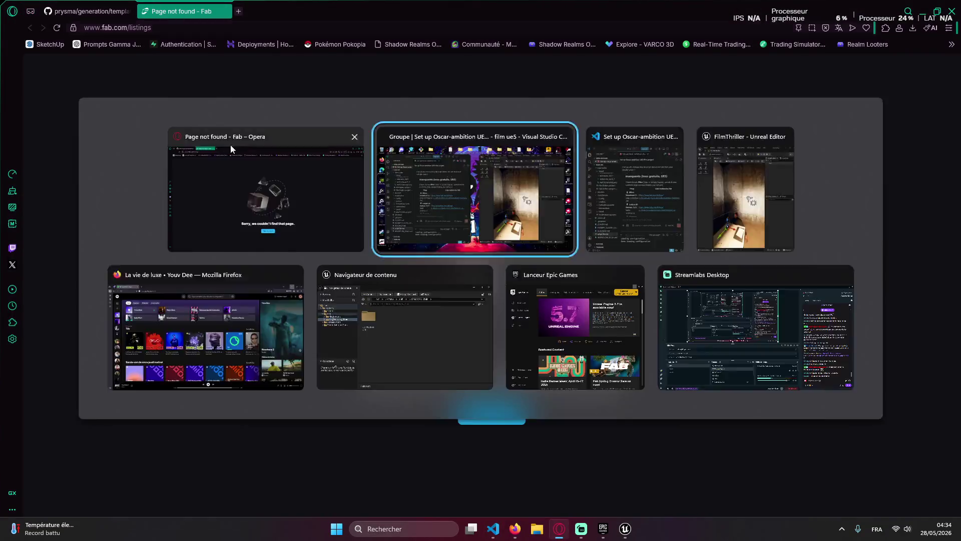
{"action": "scroll", "coordinate": [329, 290], "scroll_direction": "down", "scroll_amount": 2}
{"action": "left_click", "coordinate": [328, 265]}
{"action": "key", "text": "alt+Tab"}
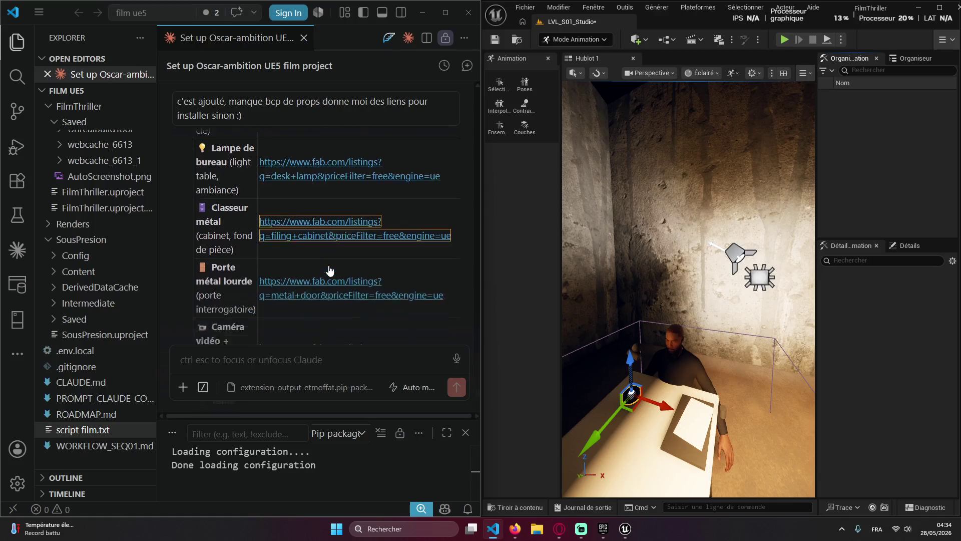
Open the metal door, camera tripod, interrogation desk, coffee mug and folder Fab links
{"action": "left_click", "coordinate": [328, 237]}
{"action": "key", "text": "alt+Tab"}
{"action": "scroll", "coordinate": [328, 236], "scroll_direction": "down", "scroll_amount": 2}
{"action": "left_click", "coordinate": [328, 233]}
{"action": "key", "text": "alt+Tab"}
{"action": "scroll", "coordinate": [328, 233], "scroll_direction": "down", "scroll_amount": 1}
{"action": "left_click", "coordinate": [329, 253]}
{"action": "key", "text": "alt+Tab"}
{"action": "scroll", "coordinate": [331, 249], "scroll_direction": "down", "scroll_amount": 3}
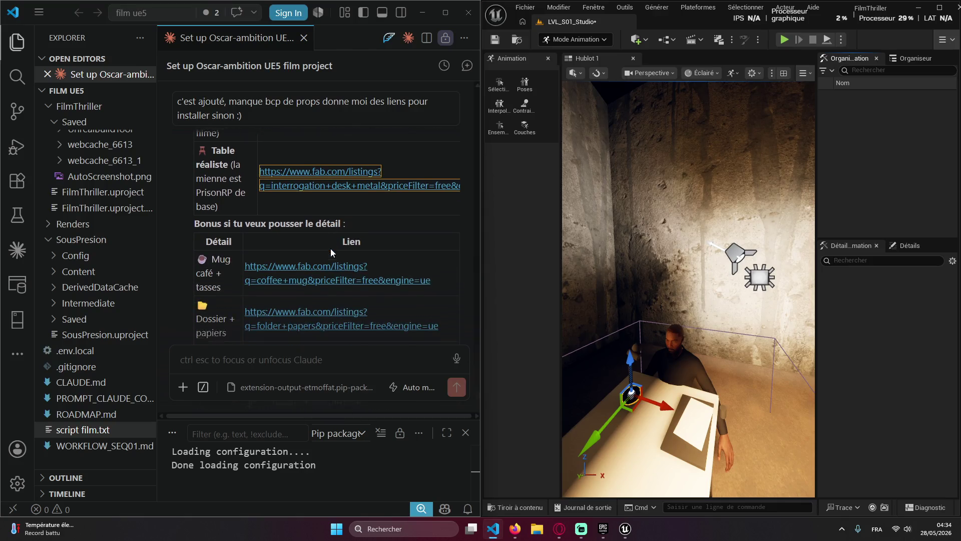
{"action": "left_click", "coordinate": [328, 250]}
{"action": "key", "text": "alt+Tab"}
{"action": "scroll", "coordinate": [313, 215], "scroll_direction": "down", "scroll_amount": 2}
{"action": "left_click", "coordinate": [308, 202]}
{"action": "key", "text": "alt+Tab"}
{"action": "scroll", "coordinate": [308, 235], "scroll_direction": "down", "scroll_amount": 3}
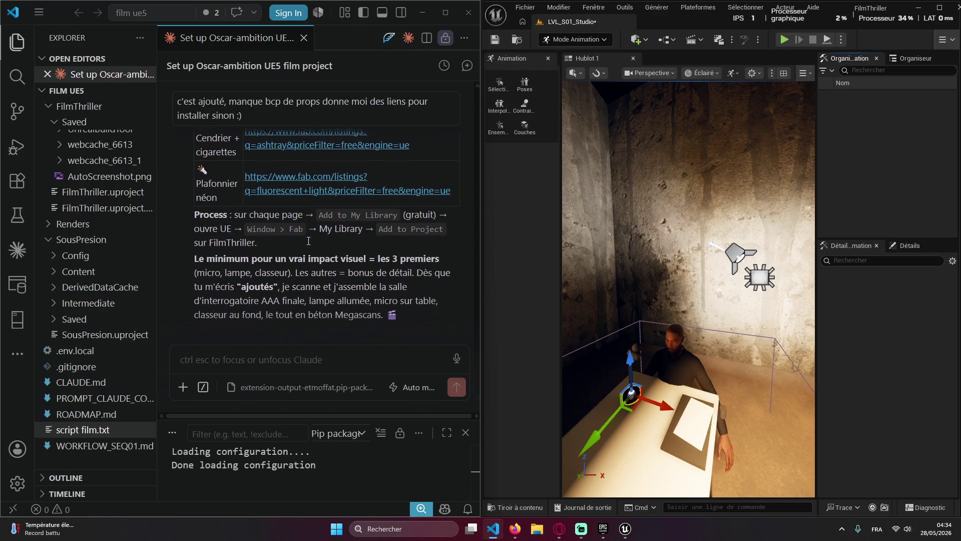
Tell Claude the links find nothing and the film needs cinema framing, at least 1920x1080
{"action": "left_click", "coordinate": [287, 352]}
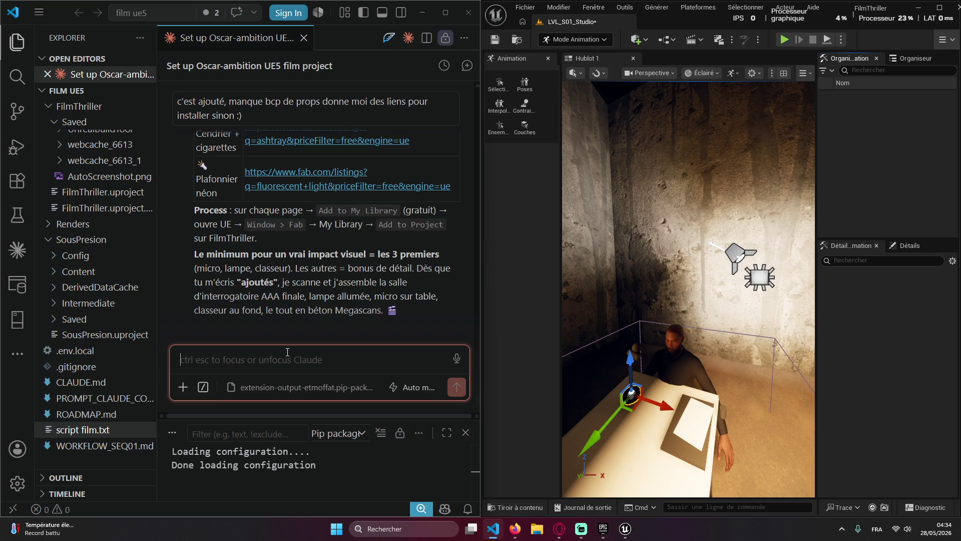
{"action": "type", "text": "le"}
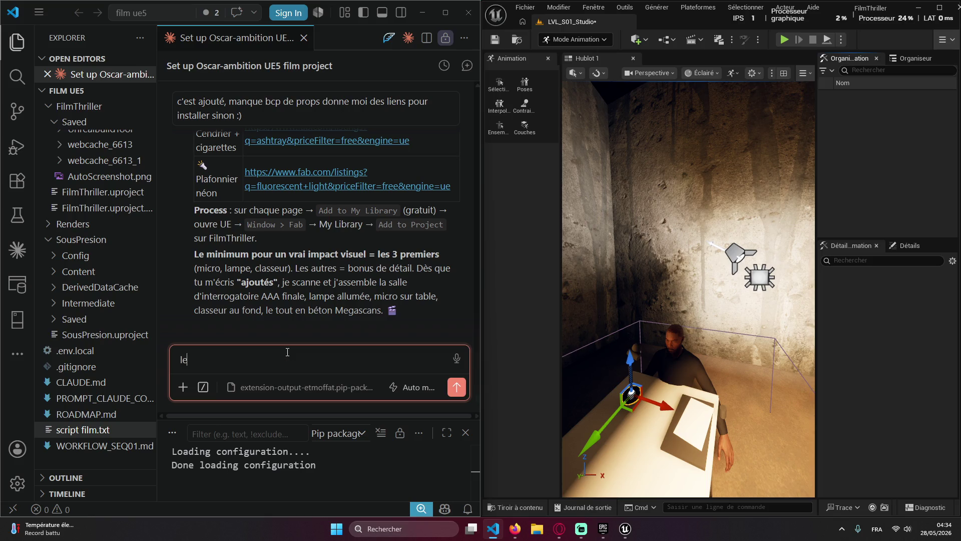
{"action": "type", "text": "s liens ne foncto"}
{"action": "type", "text": "ionne"}
{"action": "type", "text": "s "}
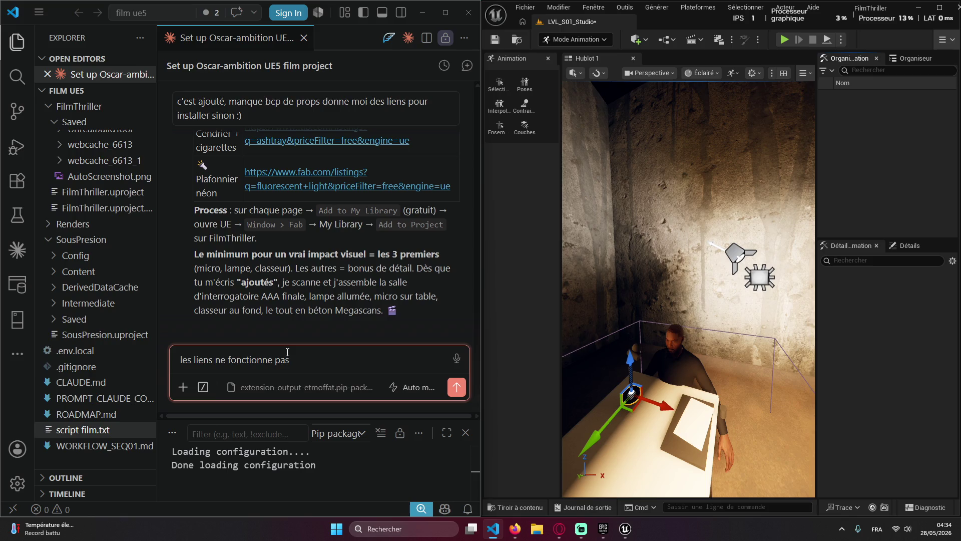
{"action": "type", "text": "e tro"}
{"action": "type", "text": "uvre rien"}
{"action": "type", "text": " ^^ ett parei"}
{"action": "type", "text": "l je me rend "}
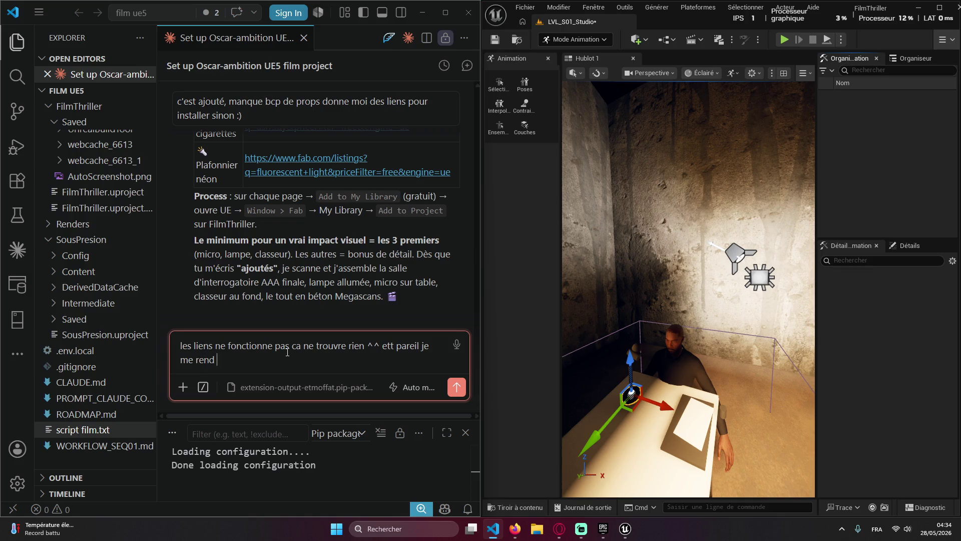
{"action": "type", "text": "compte que"}
{"action": "type", "text": " la camé"}
{"action": "type", "text": "rendre en 19"}
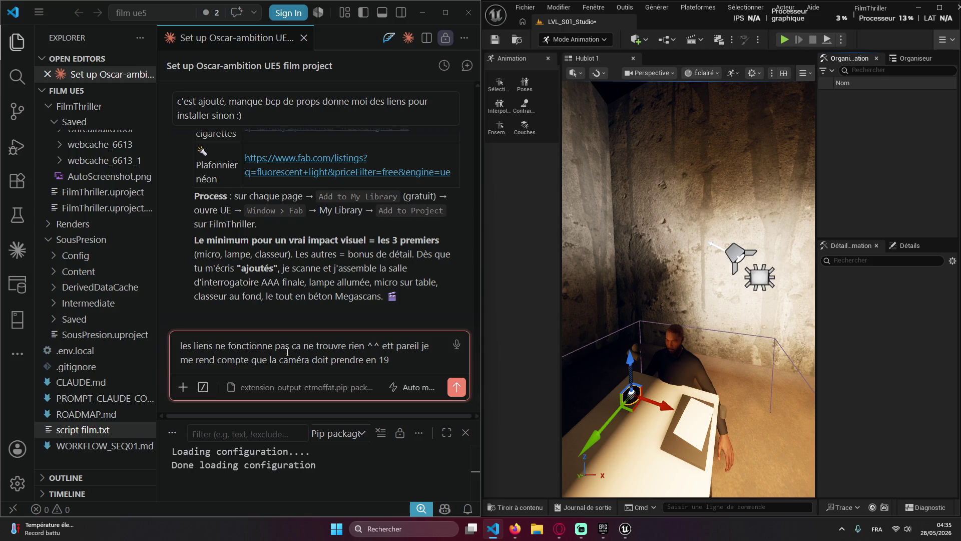
{"action": "key", "text": "BackSpace"}
{"action": "key", "text": "BackSpace"}
{"action": "type", "text": "fullpanoramique le film doit êtres projeter en mode cinéma"}
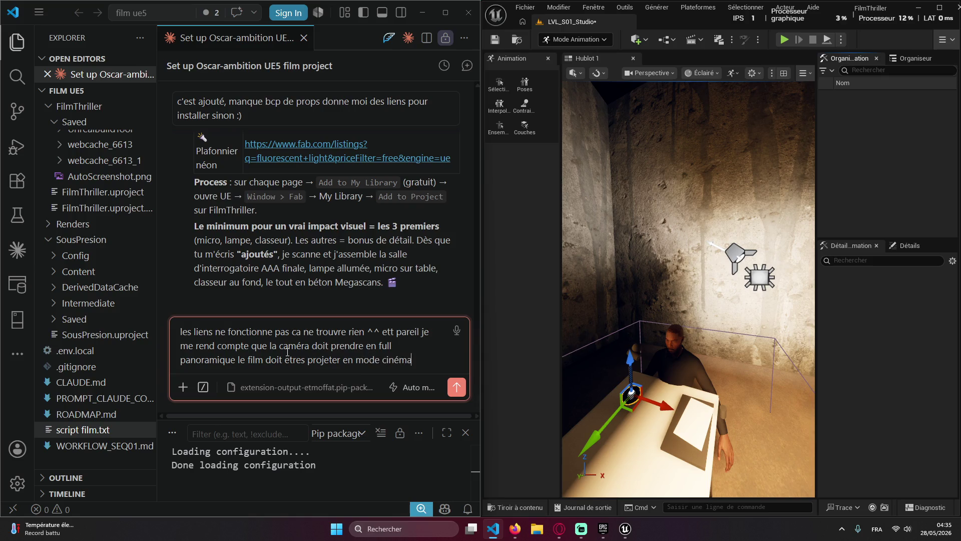
{"action": "type", "text": "AU moin "}
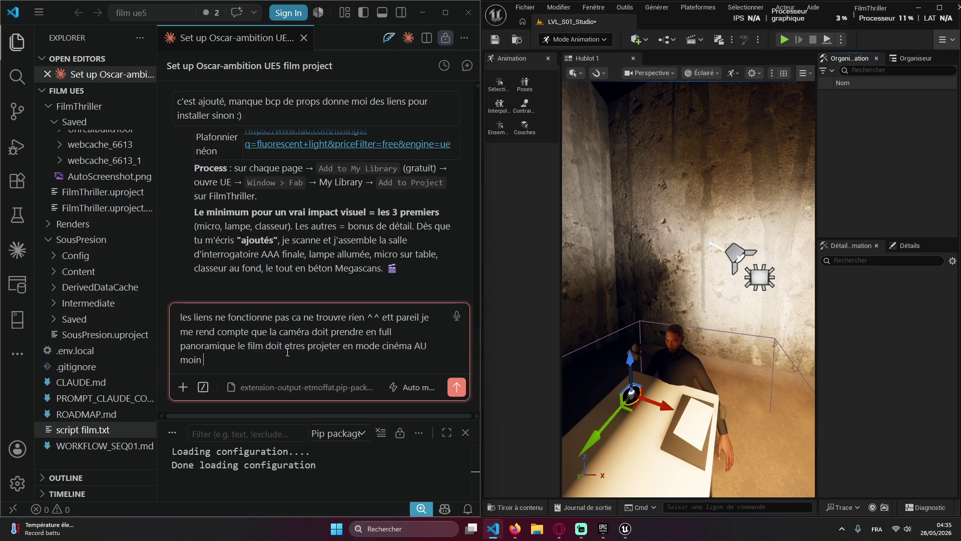
{"action": "type", "text": "193"}
{"action": "type", "text": "20x"}
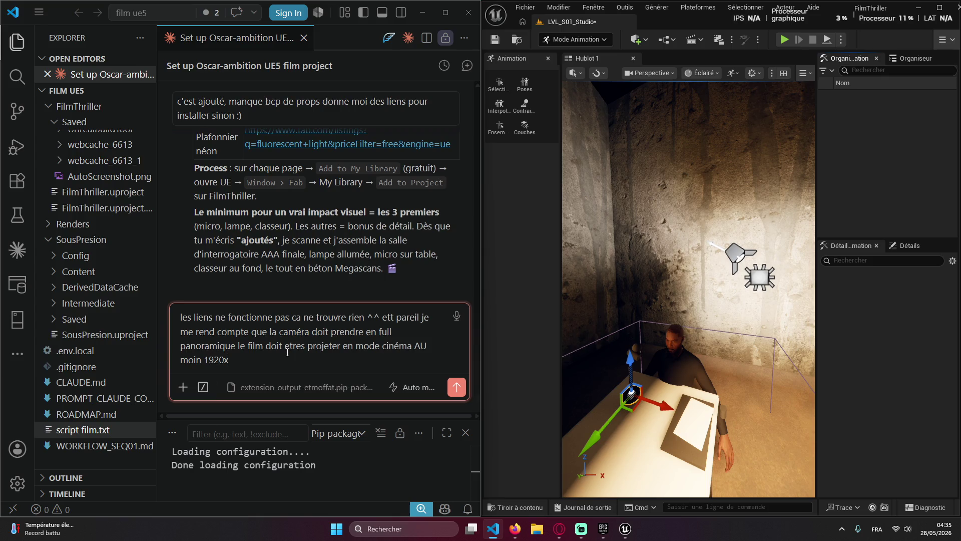
{"action": "type", "text": "1080 je pensais"}
{"action": "key", "text": "Return"}
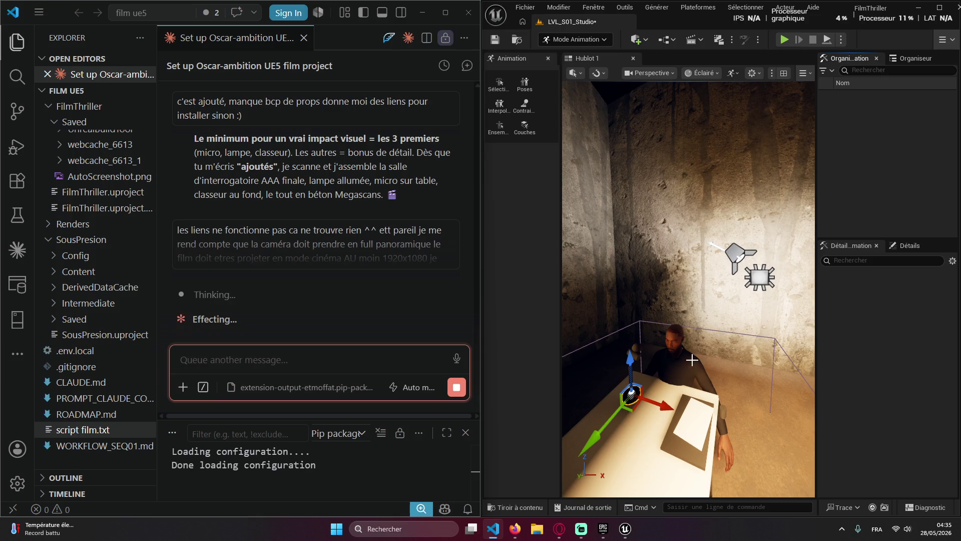
Fly the Hublot 1 viewport in above the interrogation table, looking down at the figure
{"action": "left_click", "coordinate": [729, 303]}
{"action": "scroll", "coordinate": [721, 282], "scroll_direction": "up", "scroll_amount": 10}
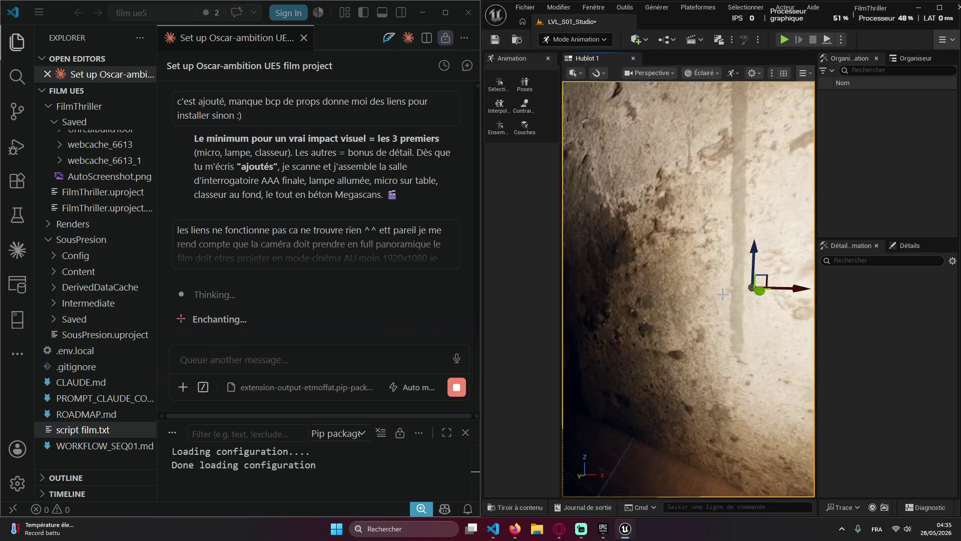
{"action": "mouse_move", "coordinate": [704, 301]}
{"action": "left_mouse_down"}
{"action": "mouse_move", "coordinate": [686, 333]}
{"action": "mouse_move", "coordinate": [691, 307]}
{"action": "mouse_move", "coordinate": [725, 271]}
{"action": "left_mouse_up"}
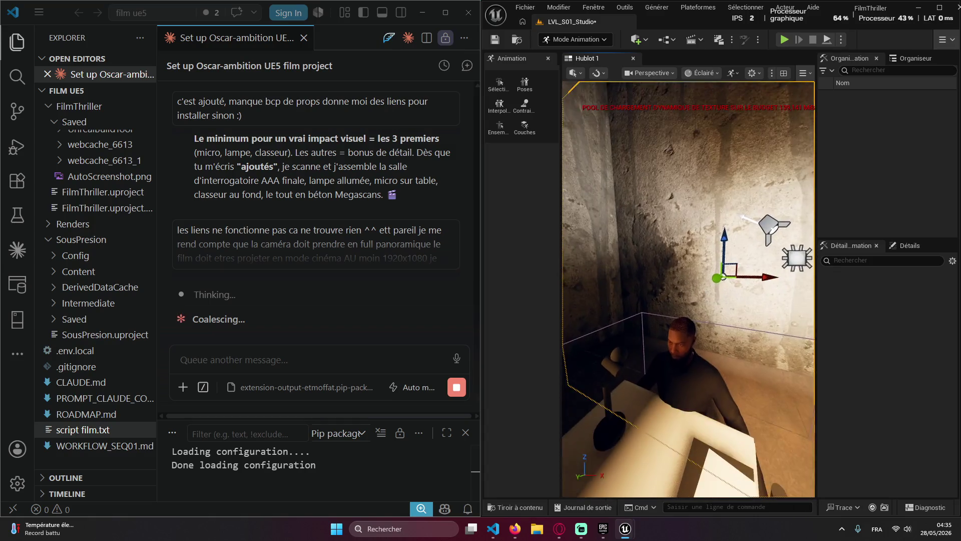
Return to the Claude chat, then bring up the StreamRunners stream page in the browser
{"action": "left_click", "coordinate": [164, 277]}
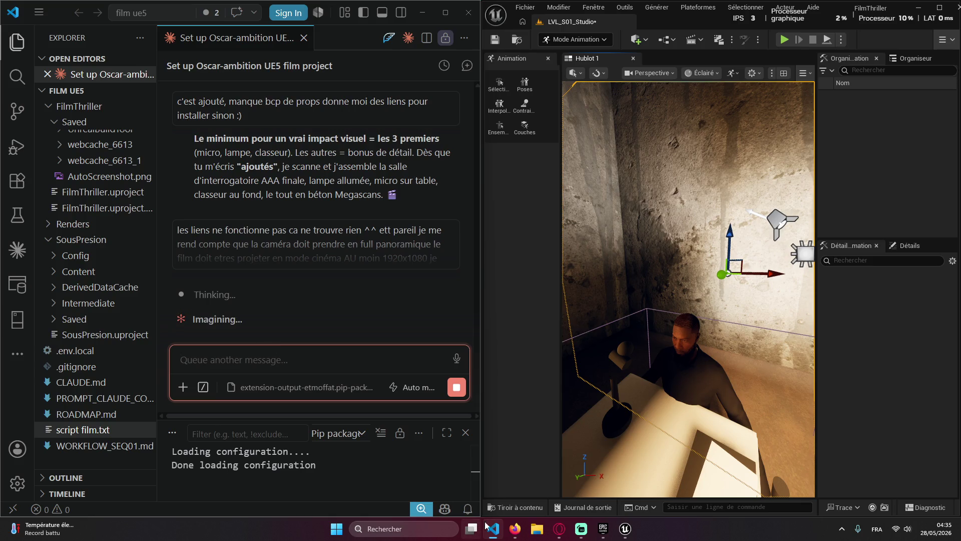
{"action": "left_click", "coordinate": [515, 529]}
{"action": "left_click", "coordinate": [38, 17]}
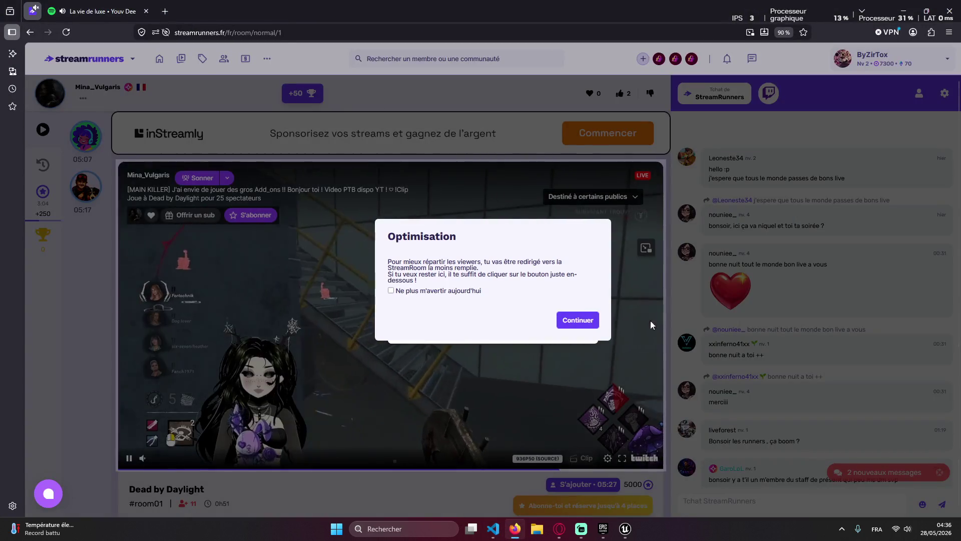
Stay in the StreamRoom and reserve a Standard passage slot at 05:15
{"action": "left_click", "coordinate": [578, 320]}
{"action": "left_click", "coordinate": [643, 58]}
{"action": "left_click", "coordinate": [765, 291]}
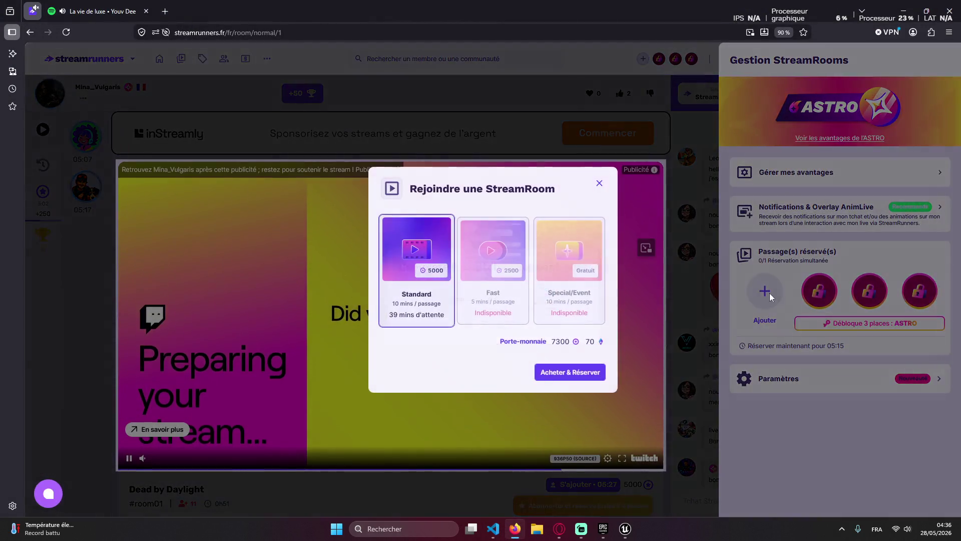
{"action": "left_click", "coordinate": [570, 371]}
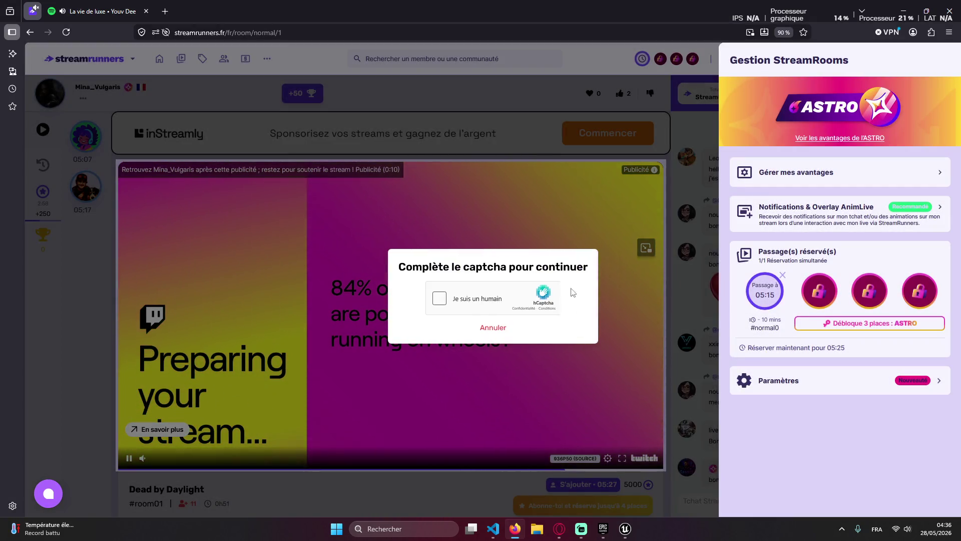
{"action": "left_click", "coordinate": [494, 327]}
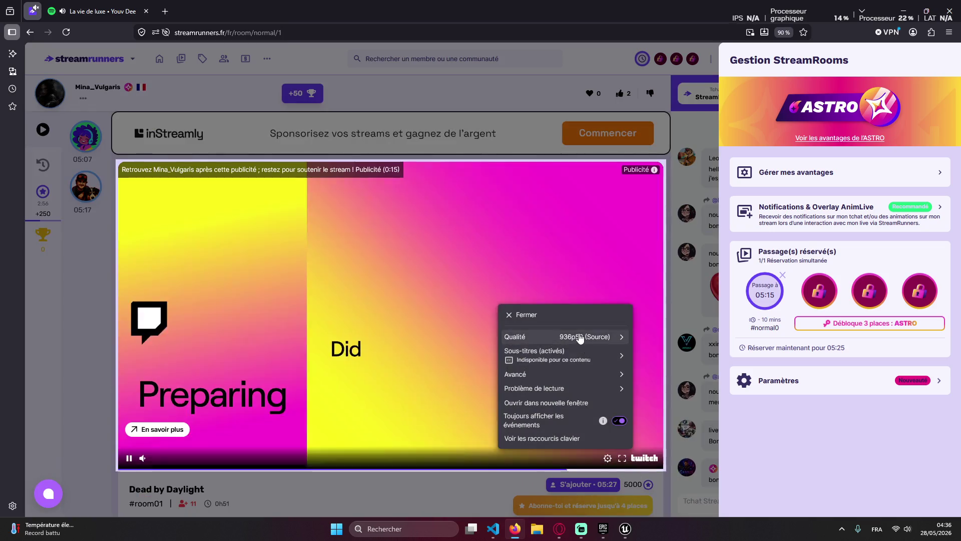
Switch to the Spotify page, then return to VS Code and Unreal Engine
{"action": "left_click", "coordinate": [187, 409]}
{"action": "middle_click", "coordinate": [120, 4]}
{"action": "left_click", "coordinate": [121, 5]}
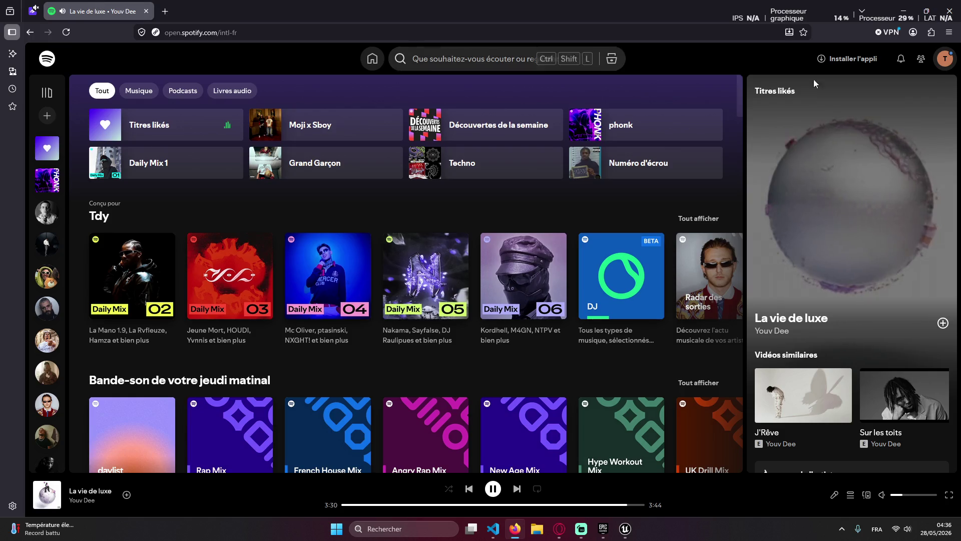
{"action": "key", "text": "alt+Tab"}
{"action": "right_click", "coordinate": [345, 301]}
{"action": "left_click", "coordinate": [286, 289]}
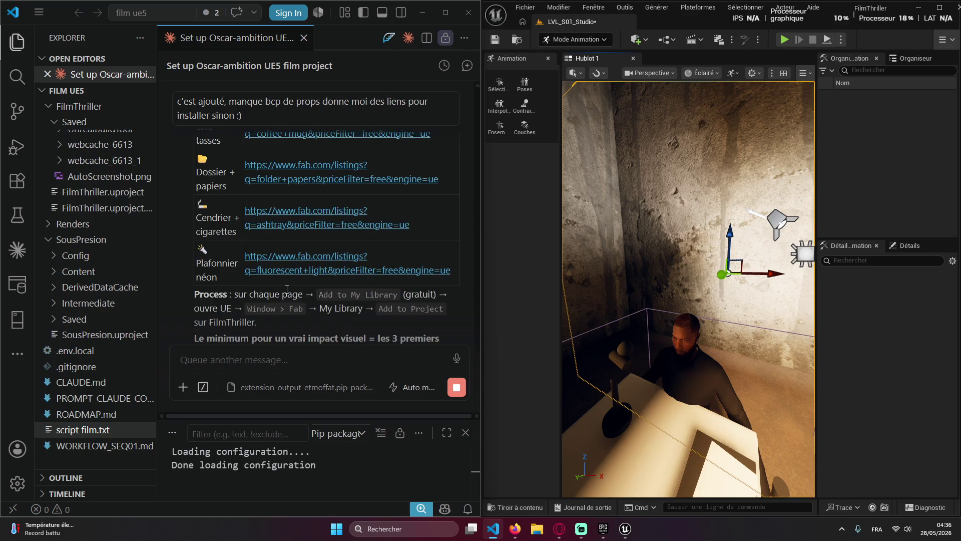
{"action": "scroll", "coordinate": [300, 280], "scroll_direction": "up", "scroll_amount": 5}
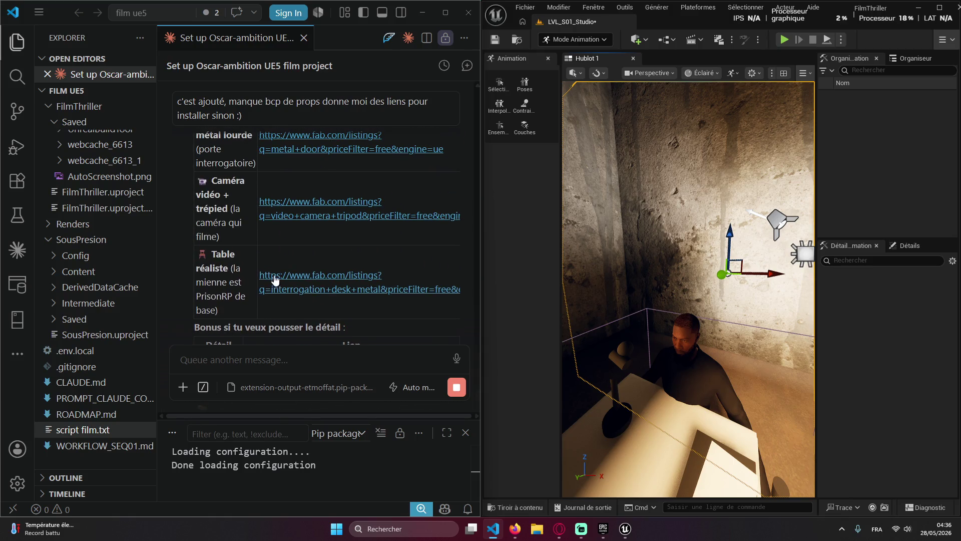
{"action": "scroll", "coordinate": [282, 297], "scroll_direction": "down", "scroll_amount": 2}
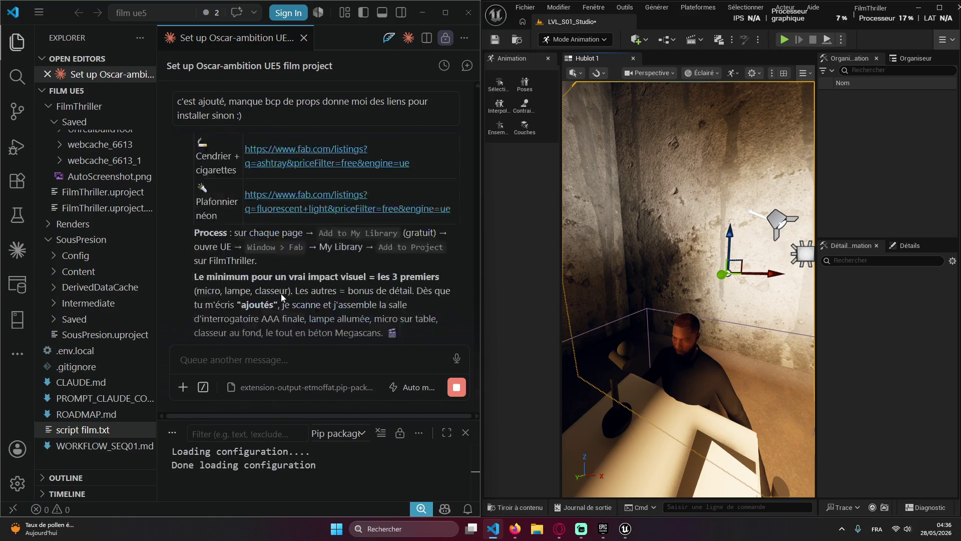
{"action": "left_click", "coordinate": [251, 351]}
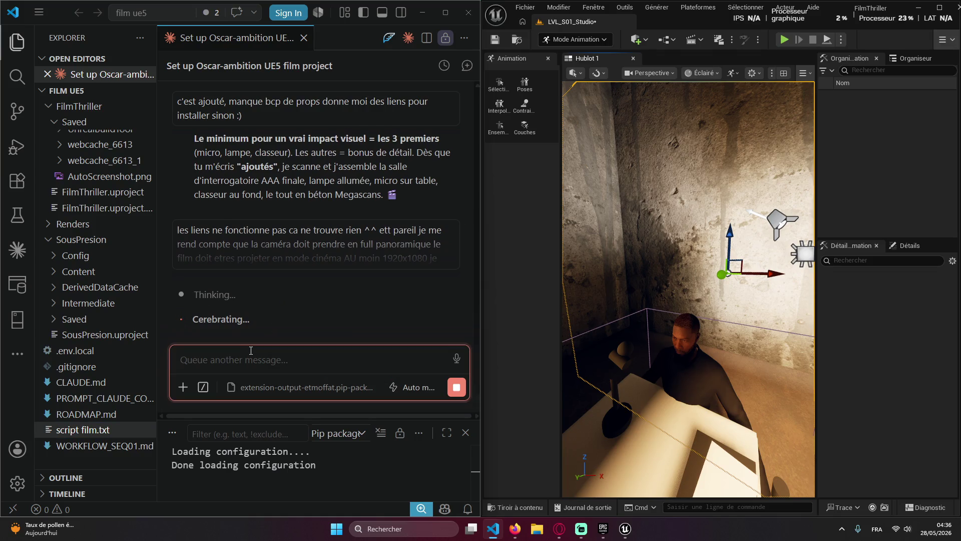
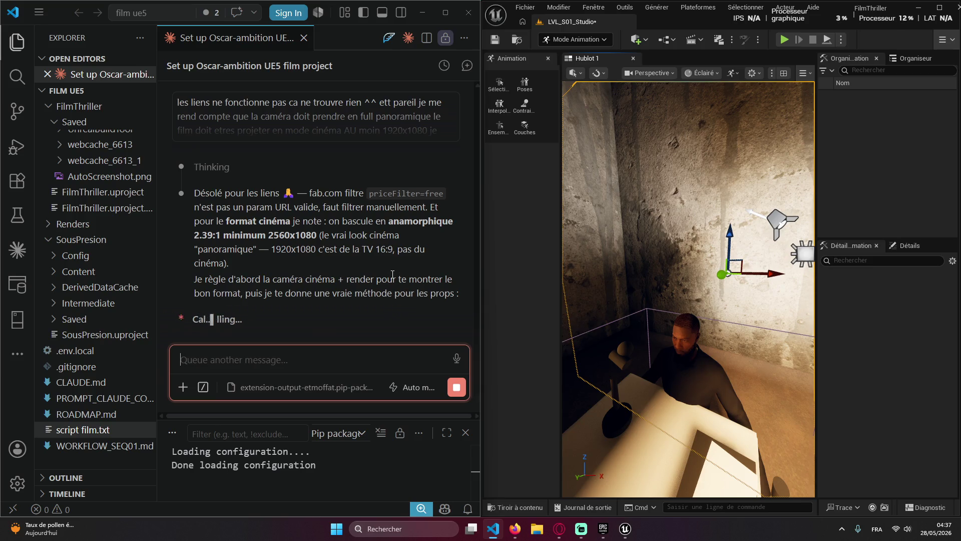
Review the 47-line cinema_aspect.py script and approve the 'Switch to cinemascope 2.39:1 + render' step
{"action": "scroll", "coordinate": [393, 273], "scroll_direction": "up", "scroll_amount": 2}
{"action": "scroll", "coordinate": [360, 274], "scroll_direction": "down", "scroll_amount": 2}
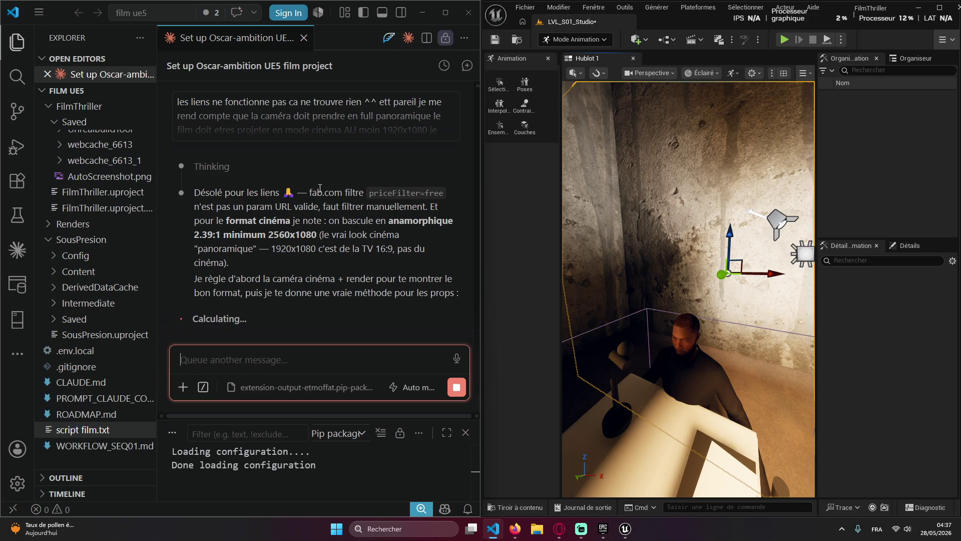
{"action": "left_click", "coordinate": [332, 225]}
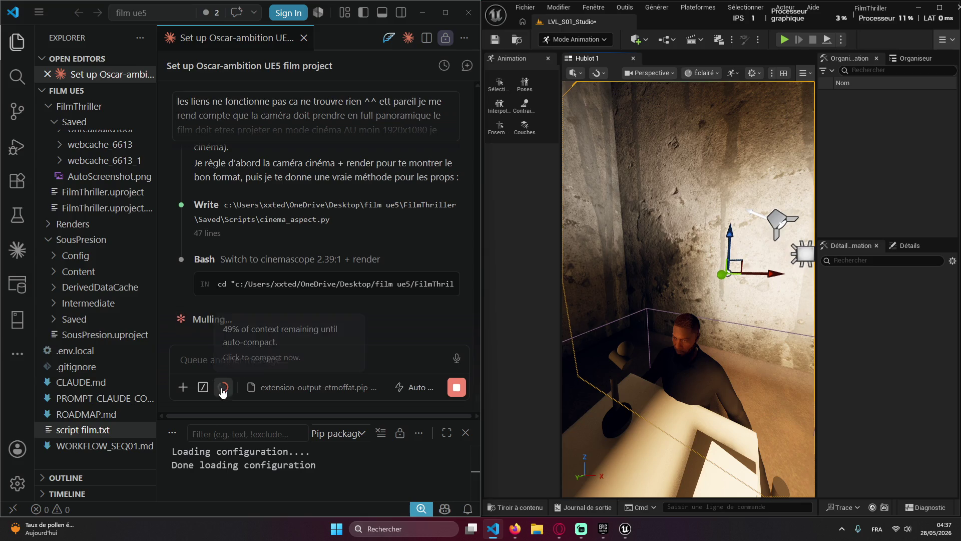
Scroll the Claude Code chat past the blocked 'Check cinemascope render' error to the 'Wait for cinema render' step
{"action": "scroll", "coordinate": [303, 317], "scroll_direction": "up", "scroll_amount": 2}
{"action": "scroll", "coordinate": [304, 317], "scroll_direction": "up", "scroll_amount": 4}
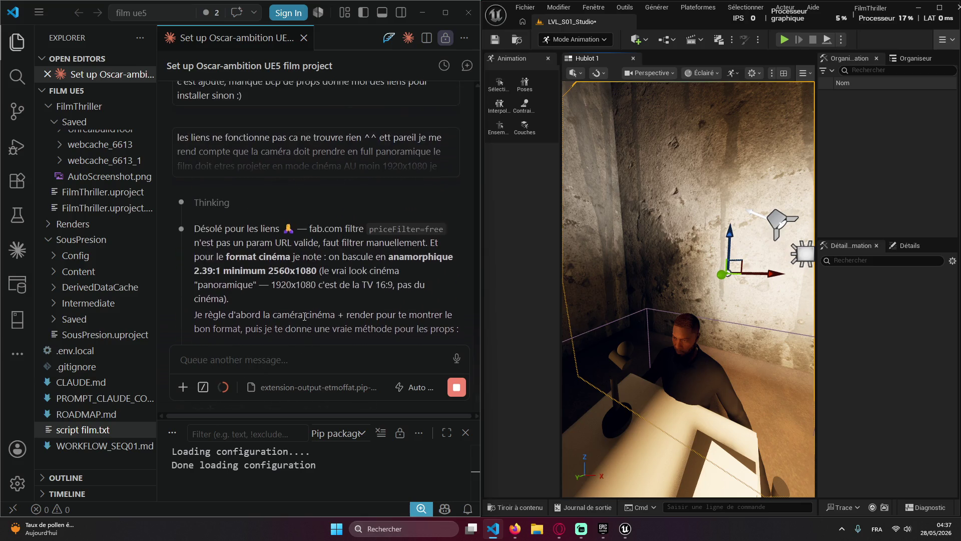
{"action": "scroll", "coordinate": [303, 319], "scroll_direction": "down", "scroll_amount": 6}
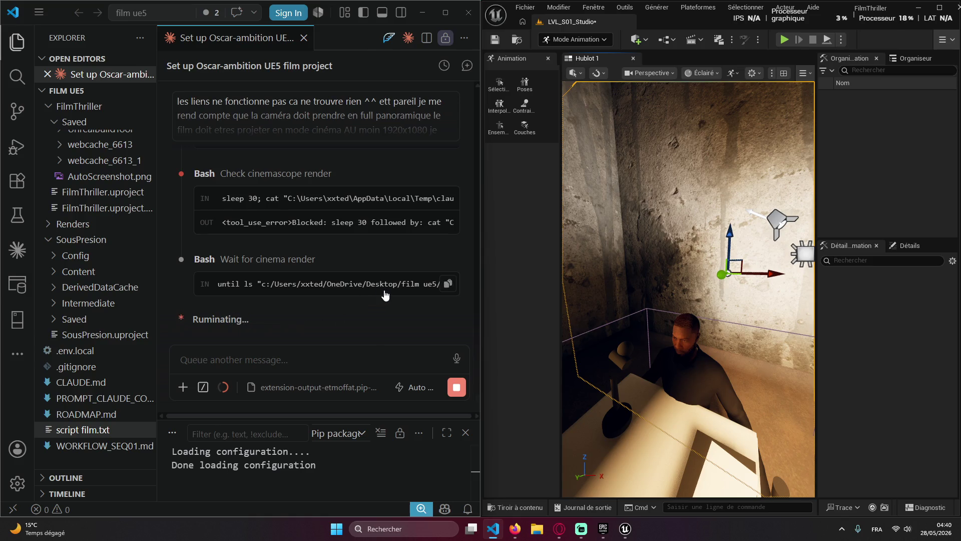
Read the full 'Wait for cinema render' command, then bring the Spotify browser window forward
{"action": "left_click", "coordinate": [446, 284]}
{"action": "key", "text": "ctrl+a"}
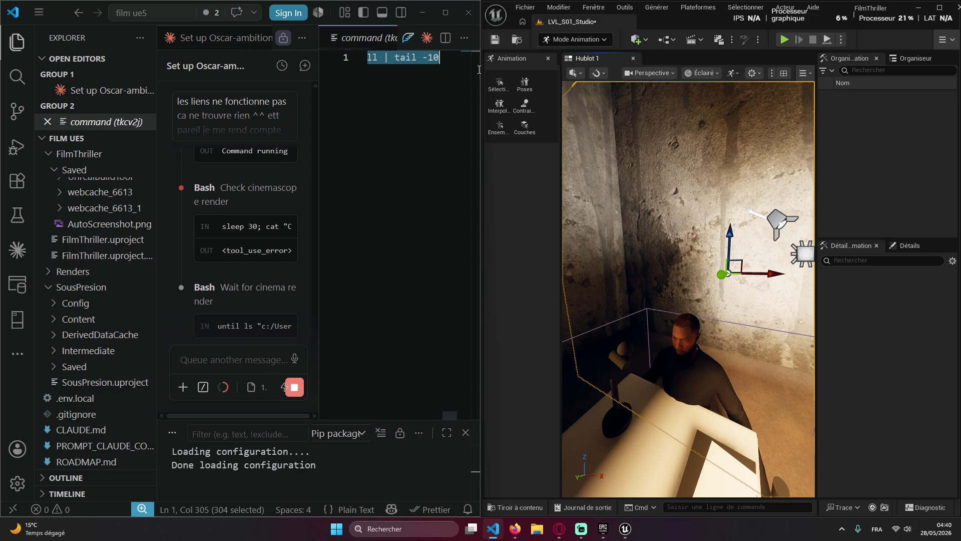
{"action": "key", "text": "ctrl+w"}
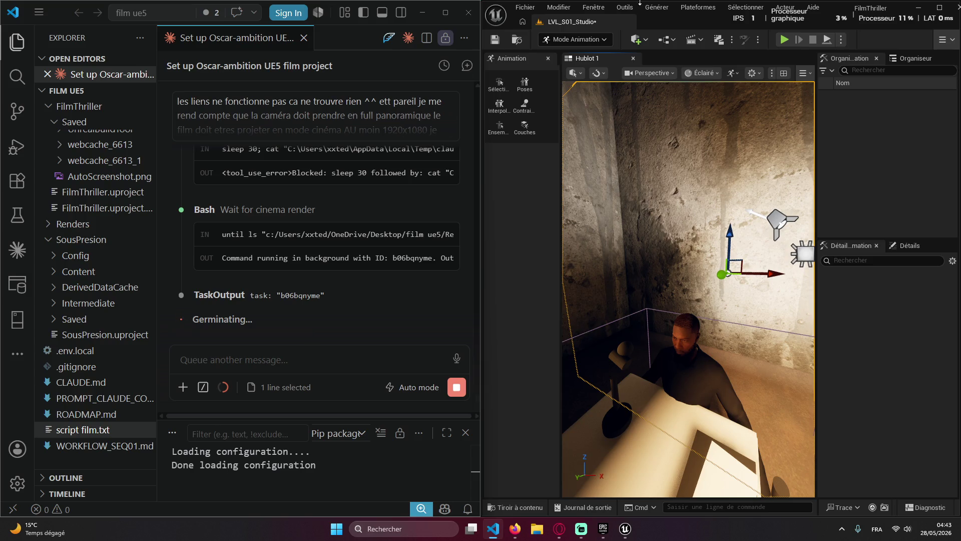
{"action": "left_click", "coordinate": [515, 530]}
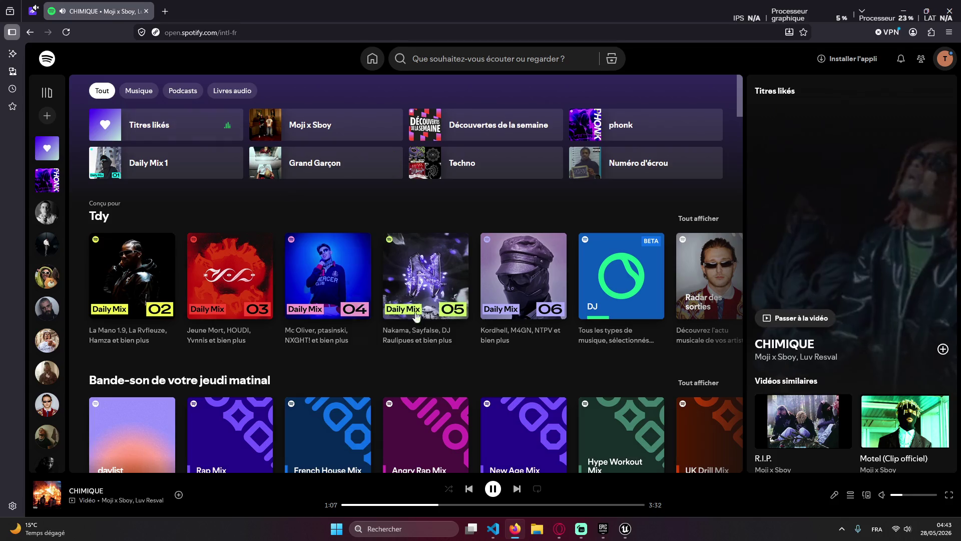
Switch to the StreamRunners tab, check the Twitch player's quality settings, and return to VS Code
{"action": "left_click", "coordinate": [38, 19]}
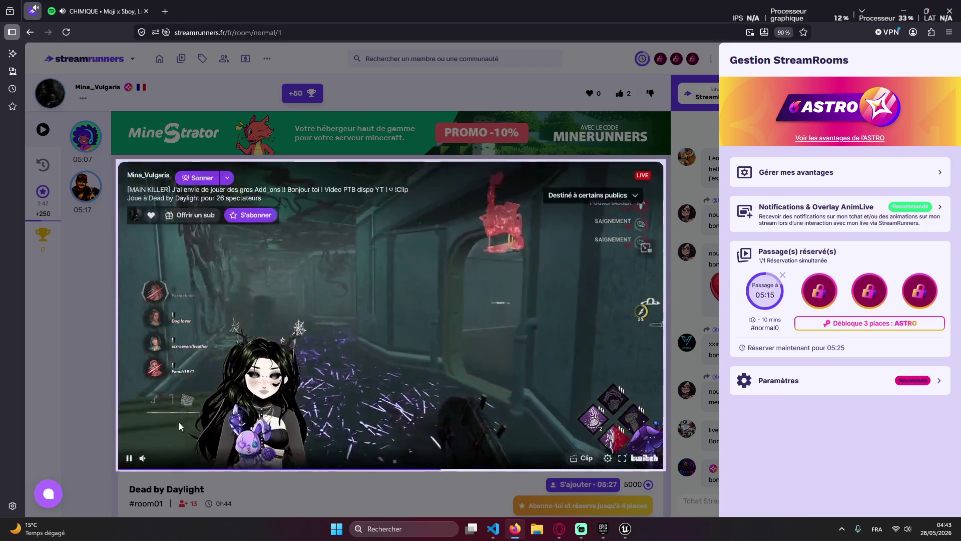
{"action": "left_click", "coordinate": [608, 458]}
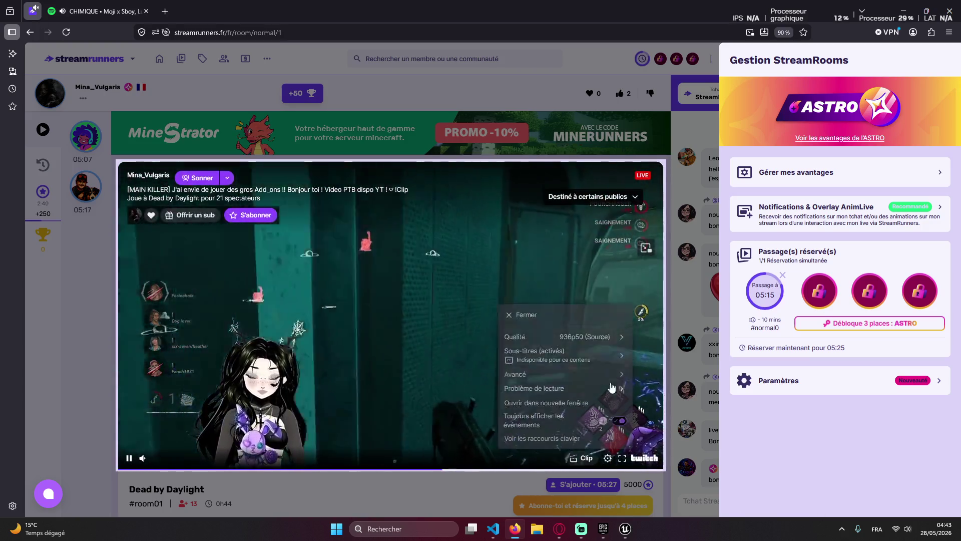
{"action": "left_click", "coordinate": [556, 333]}
{"action": "left_click", "coordinate": [521, 438]}
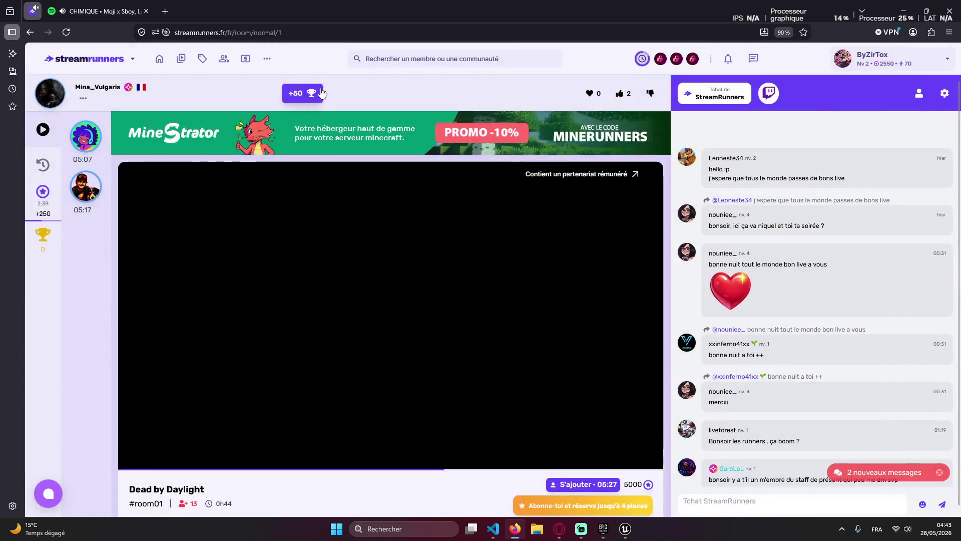
{"action": "key", "text": "alt+Tab"}
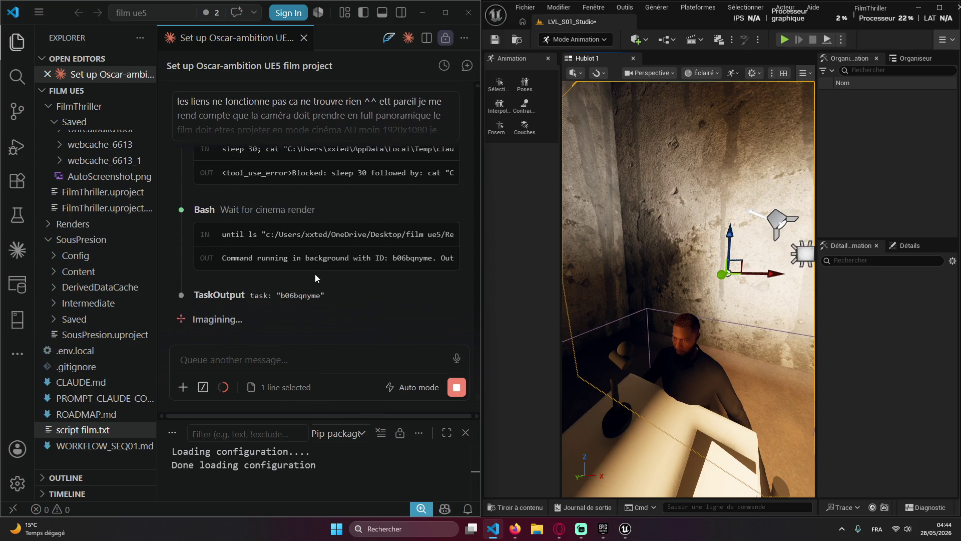
Look over the Claude Code chat, then bring up Streamlabs Desktop and start a stream chat message
{"action": "right_click", "coordinate": [362, 291]}
{"action": "left_click", "coordinate": [394, 320]}
{"action": "scroll", "coordinate": [394, 320], "scroll_direction": "up", "scroll_amount": 2}
{"action": "left_click", "coordinate": [582, 529]}
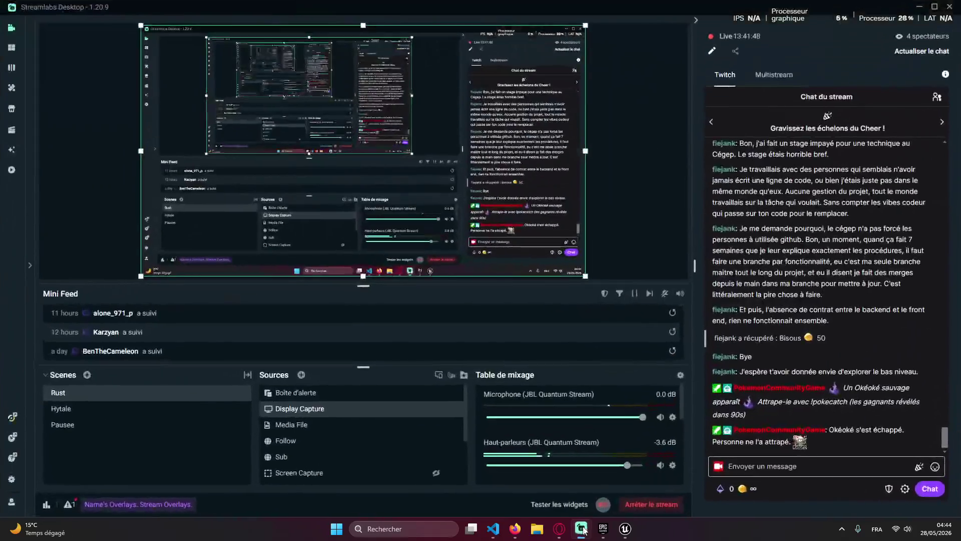
{"action": "left_click", "coordinate": [783, 463]}
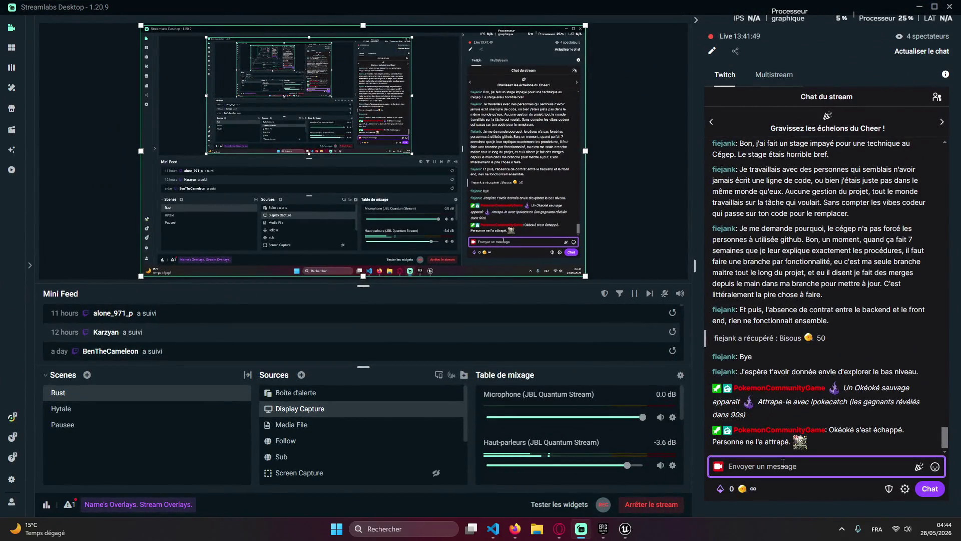